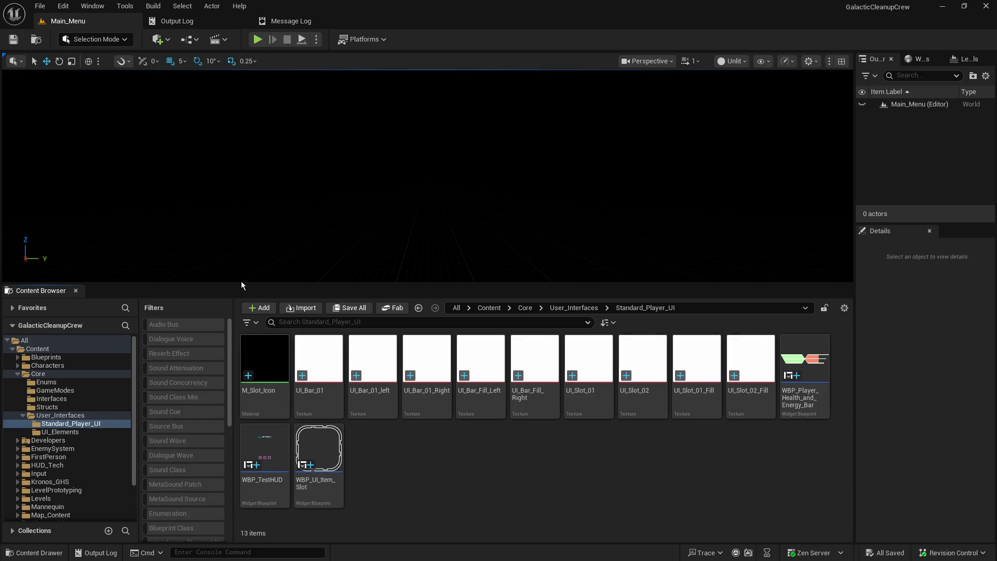
# - Enlarge the level viewport by lowering the Content Browser splitter
pyautogui.moveTo(232, 284); pyautogui.dragTo(260, 438)
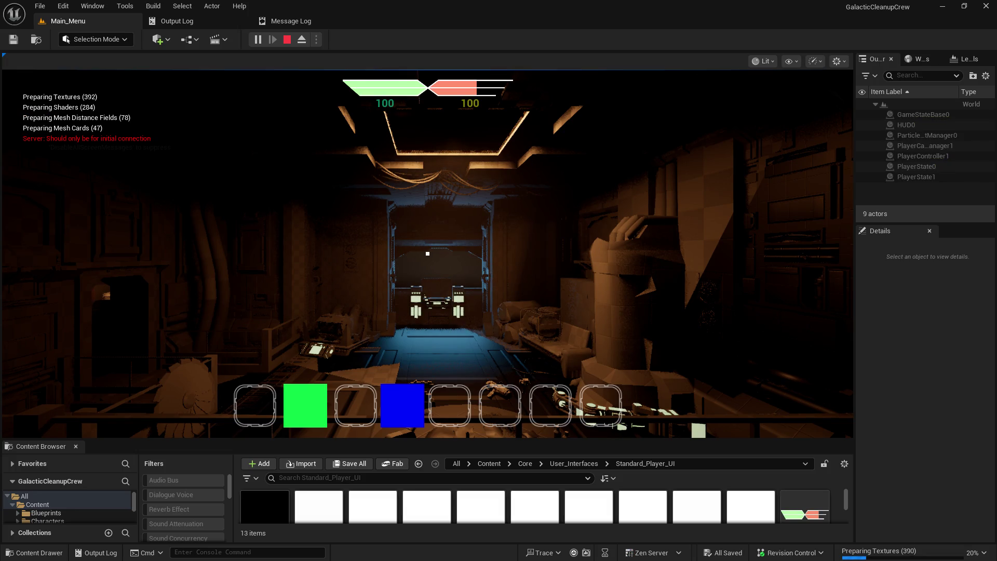
# - Walk the character past the console and up the stairs to grab the item on the table
pyautogui.press('w')
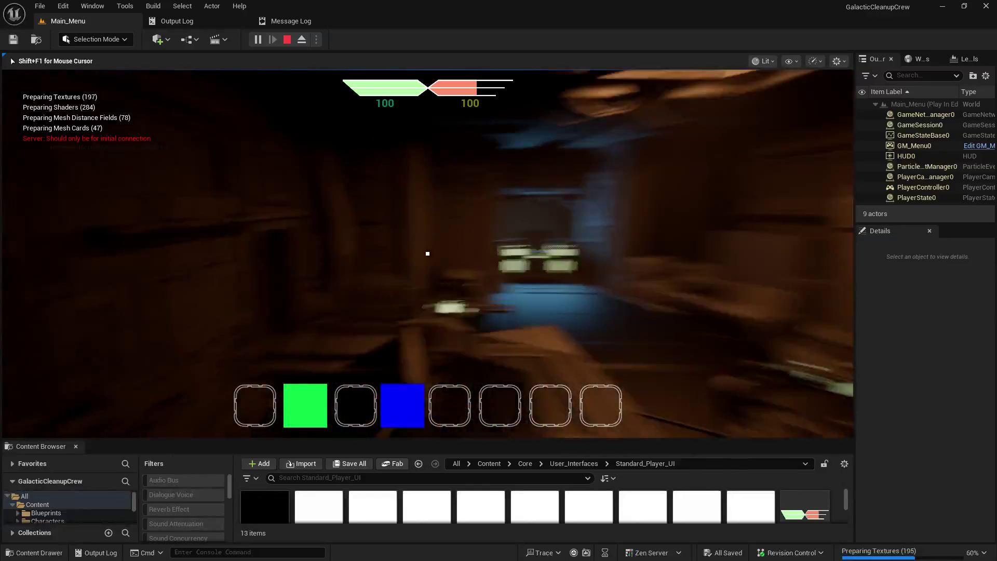
pyautogui.press('w')
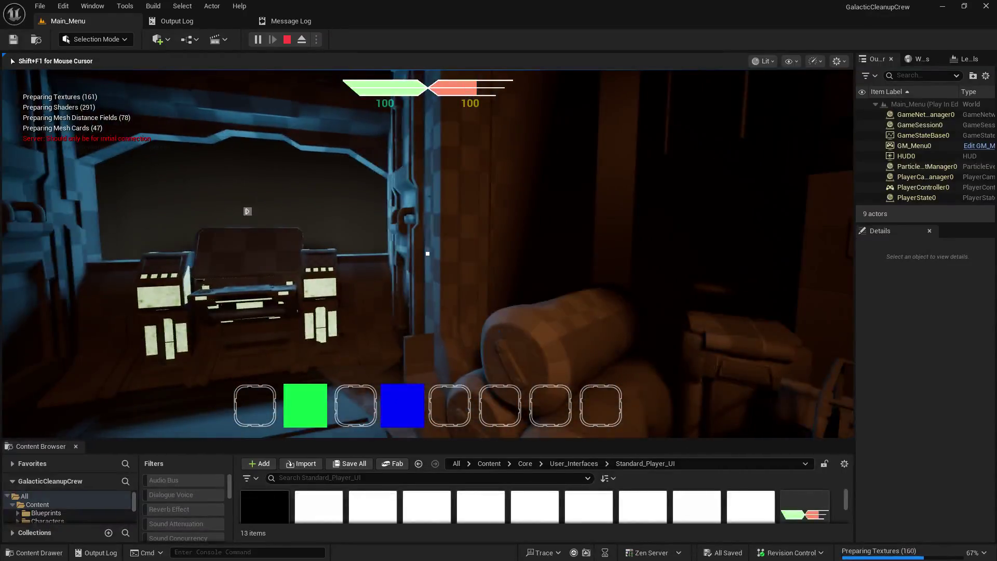
pyautogui.press('s')
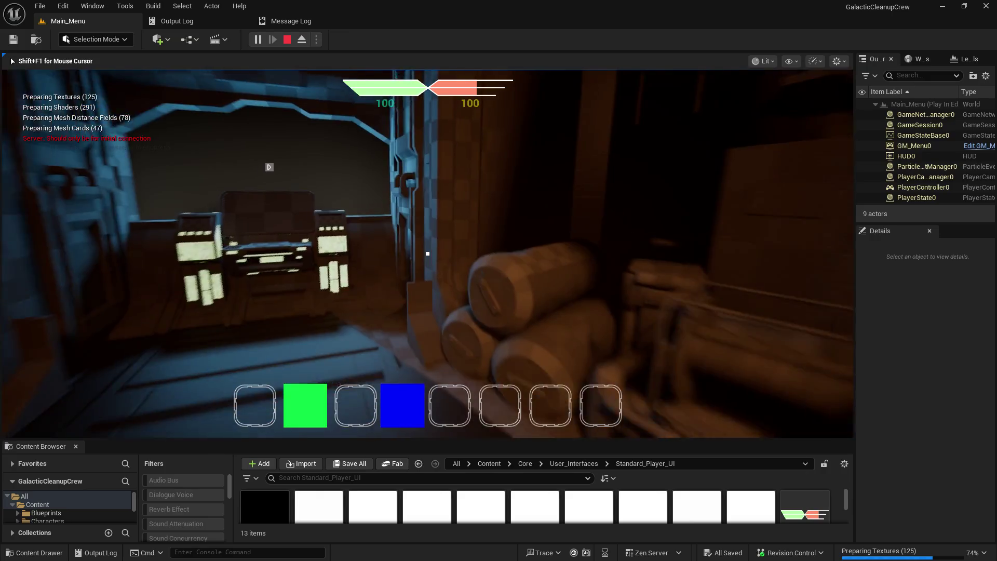
pyautogui.moveTo(427, 253)
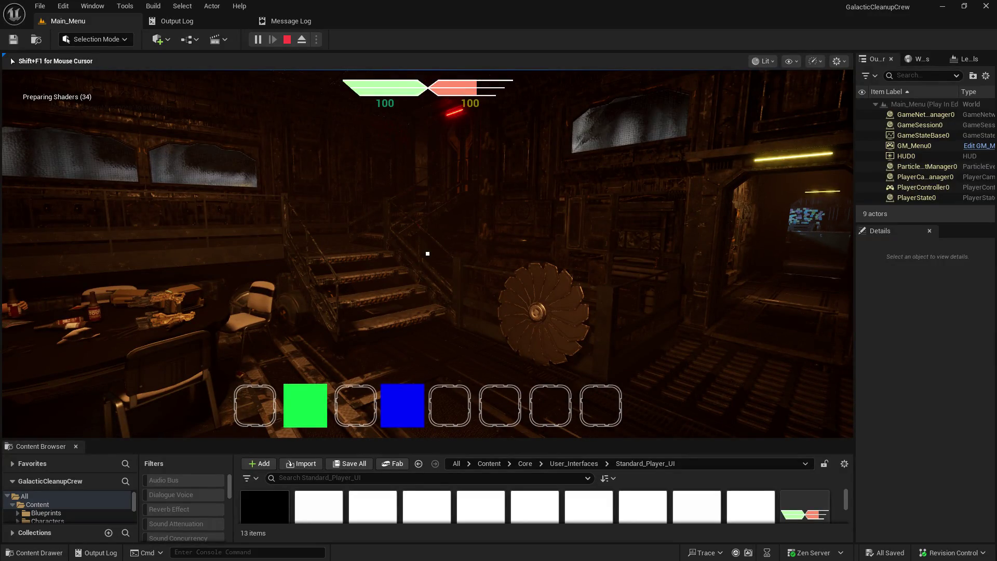
pyautogui.press('w')
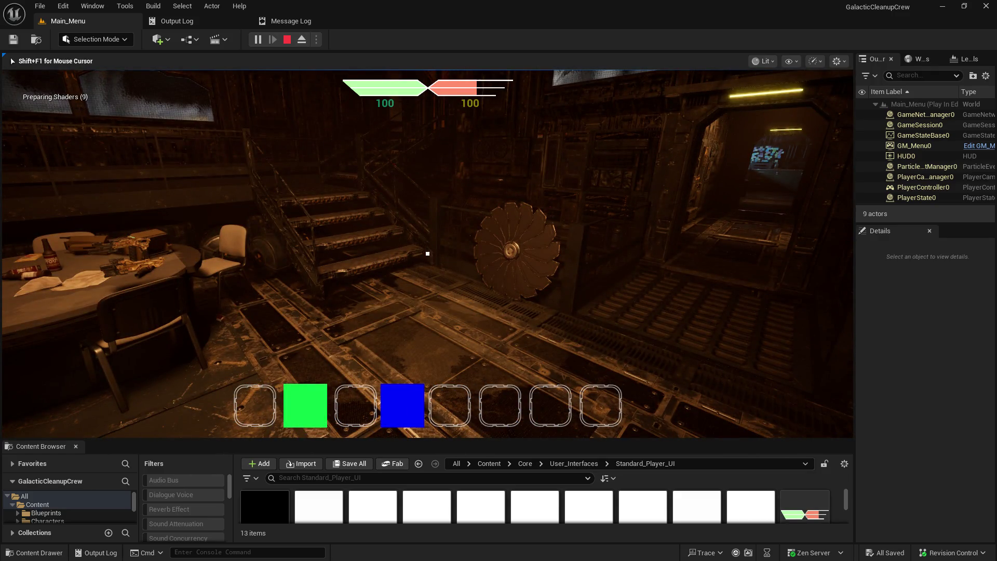
pyautogui.moveTo(428, 254)
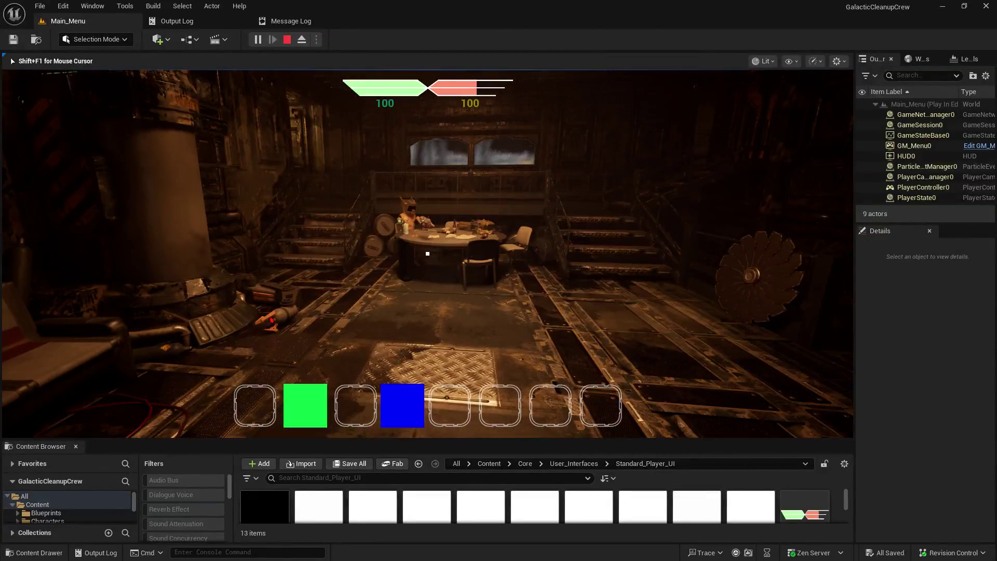
pyautogui.press('w')
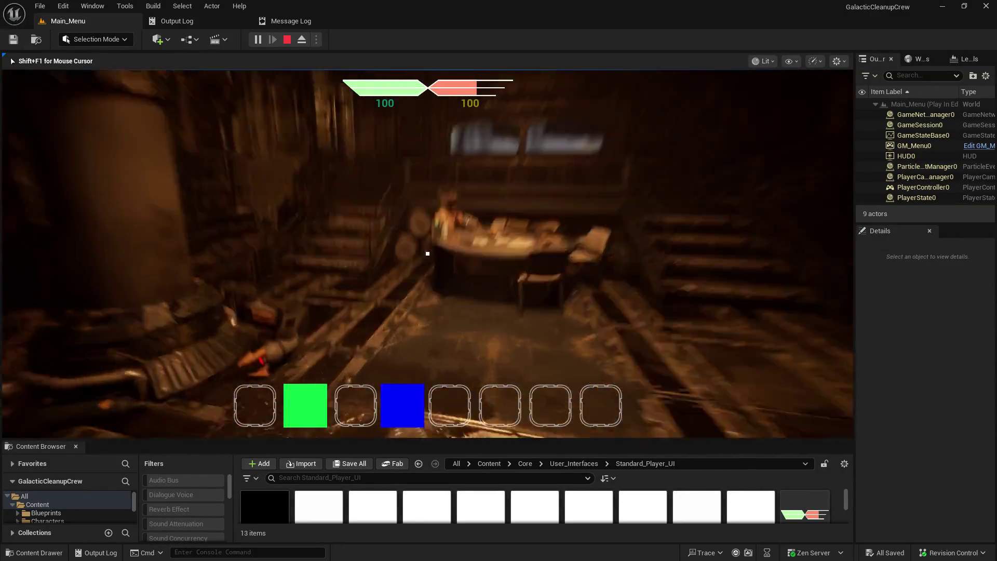
pyautogui.press('w')
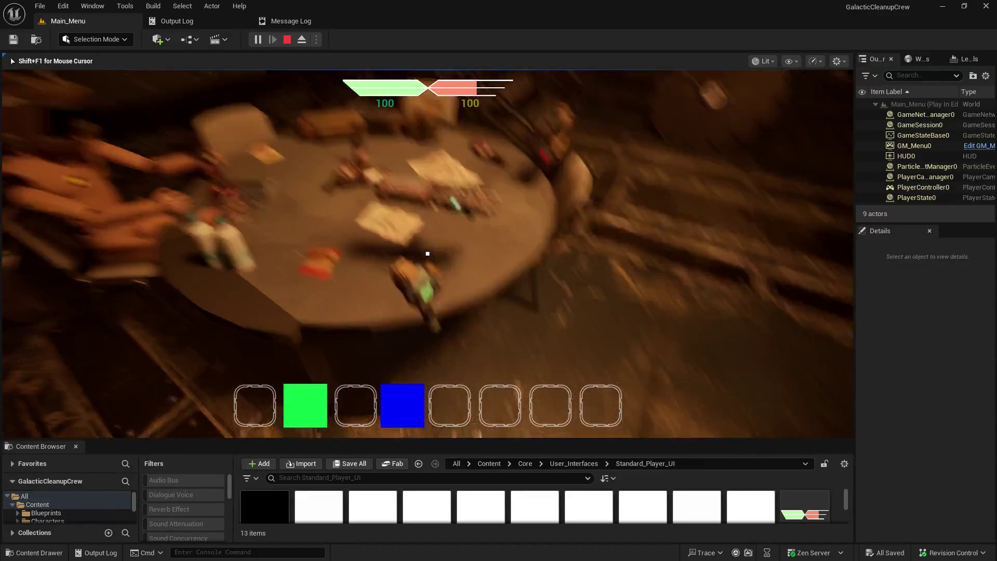
pyautogui.press('w')
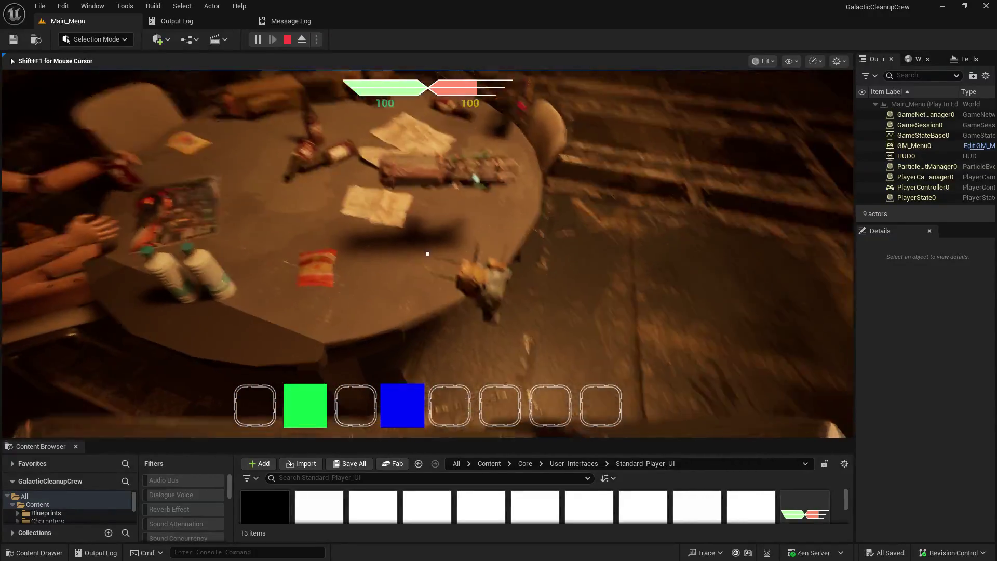
pyautogui.press('w')
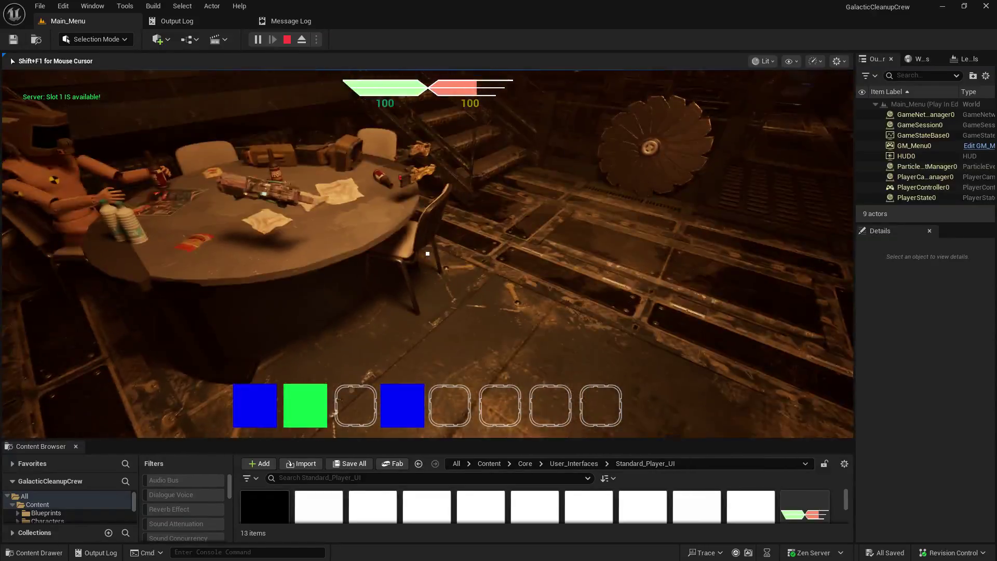
# - Use the slot 1 tool, reselect slot 1, and walk the robot toward the table
pyautogui.click(427, 253)
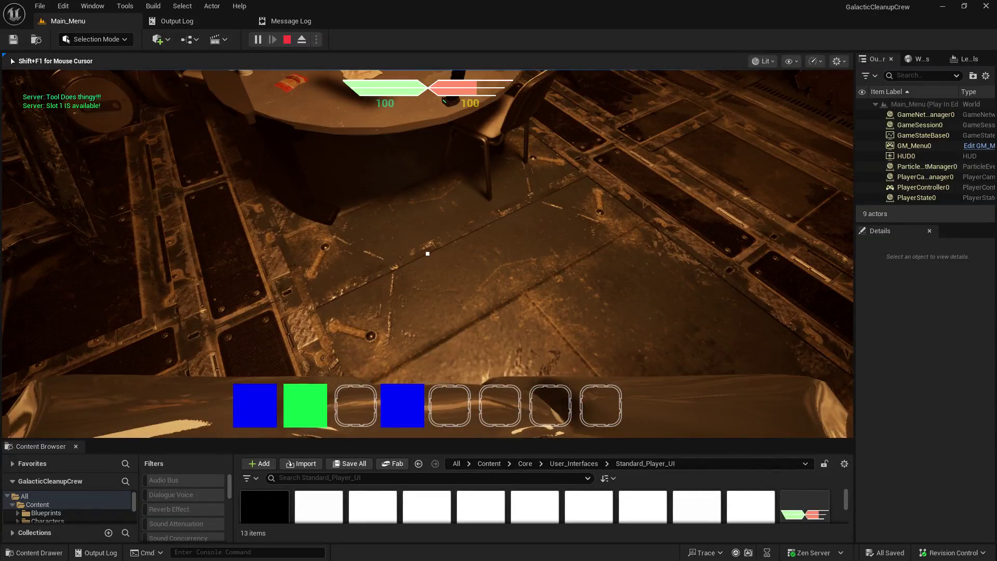
pyautogui.press('d')
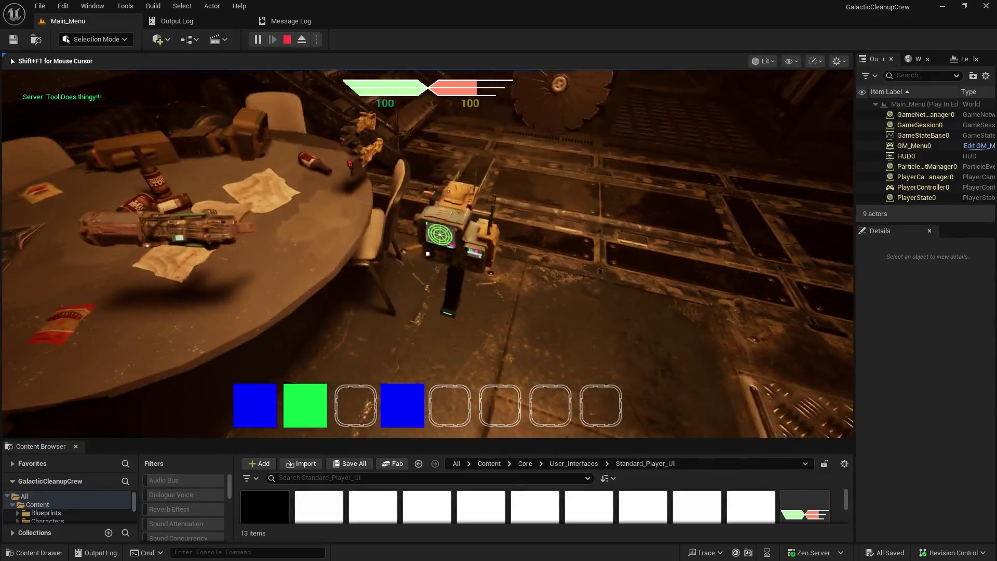
pyautogui.press('1')
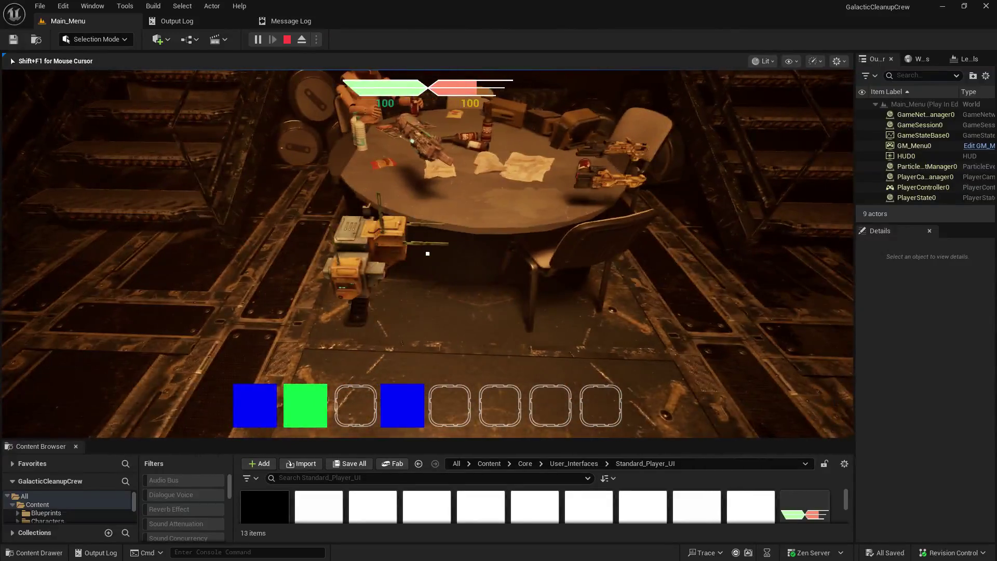
pyautogui.press('w')
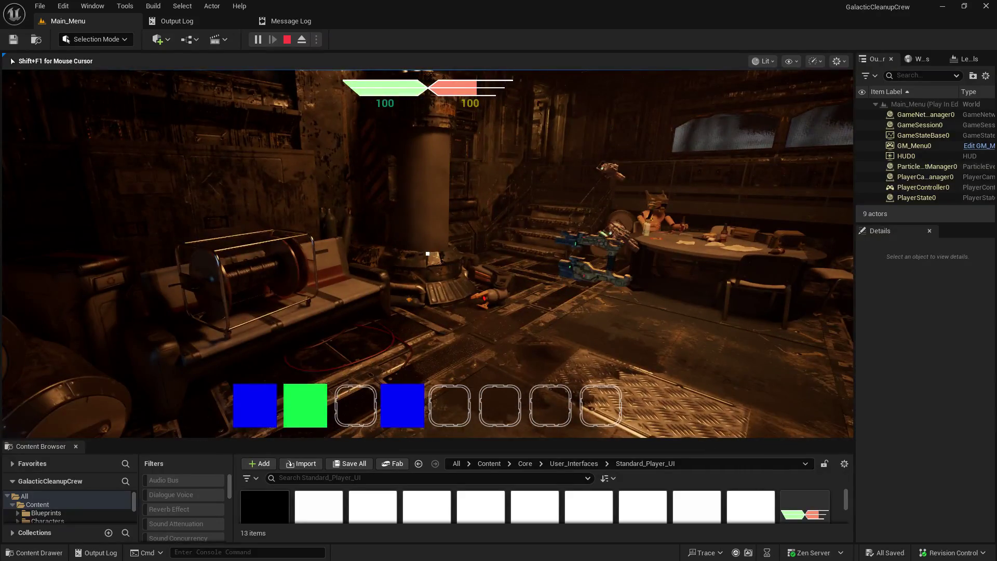
# - Release the mouse cursor from the running game with Shift+F1
pyautogui.hotkey('shift', 'F1')
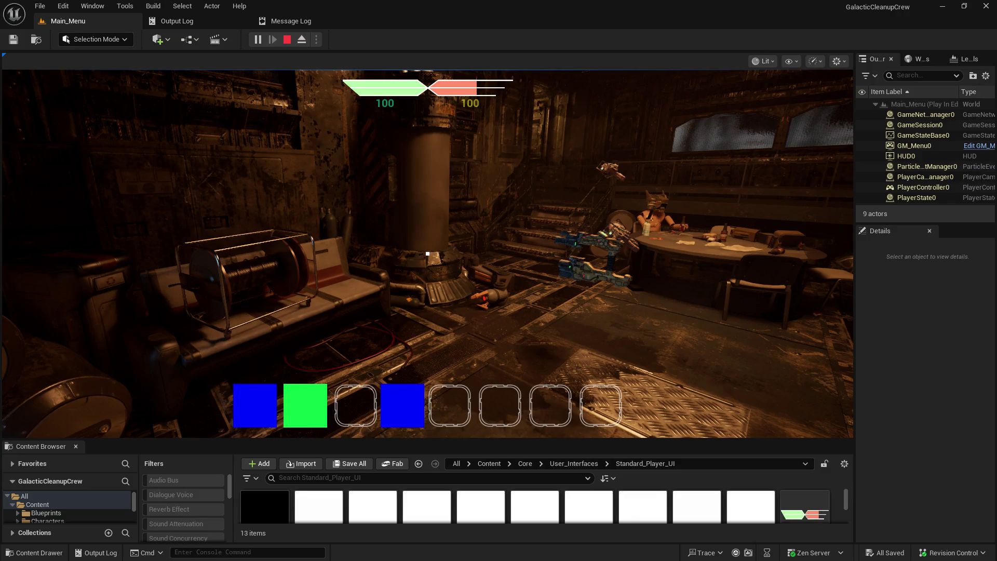
# - Maximize Chrome and copy the 'Video showcase' line from the Simple Icon Maker description
pyautogui.hotkey('alt', 'Tab')
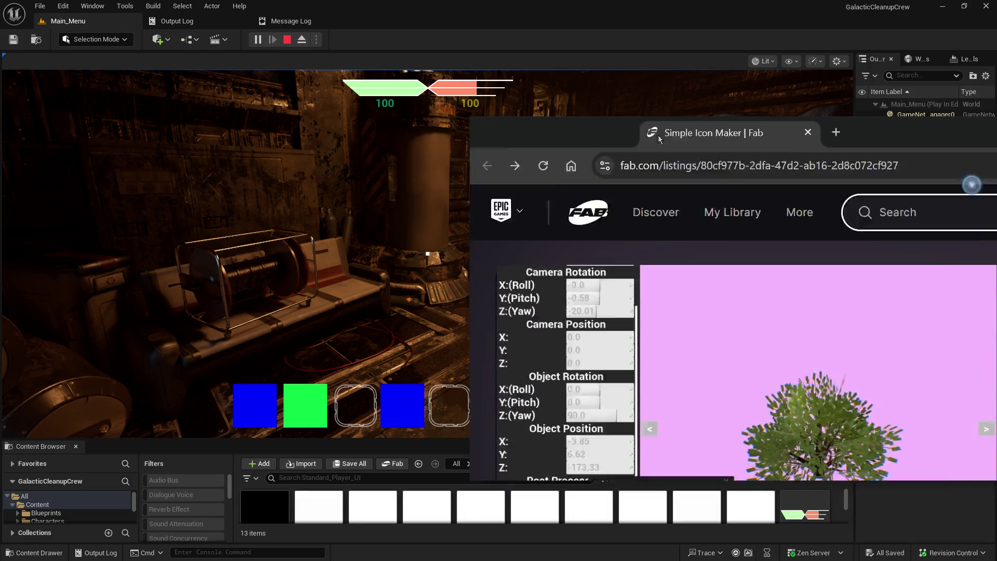
pyautogui.doubleClick(454, 118)
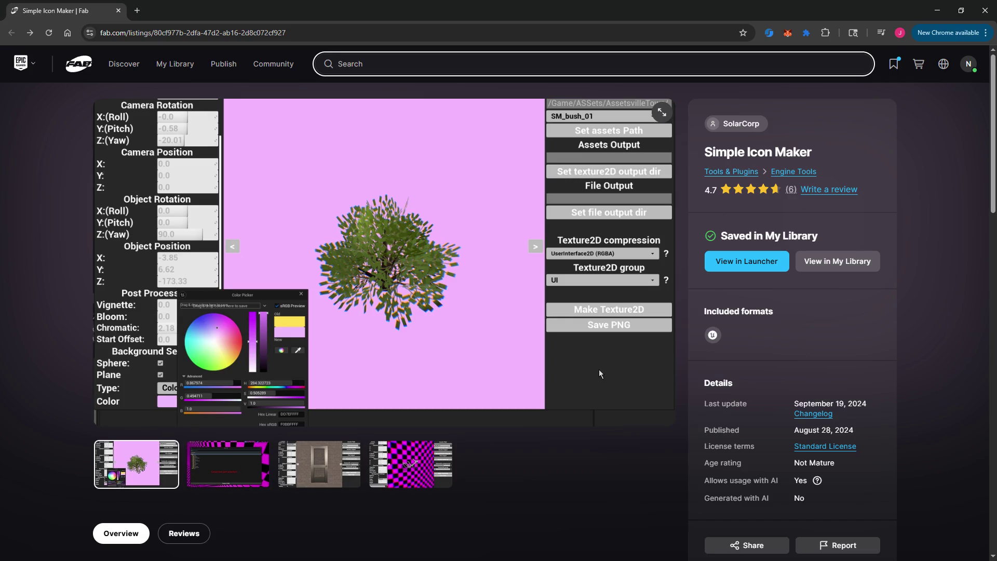
pyautogui.scroll(-8, 585, 371)
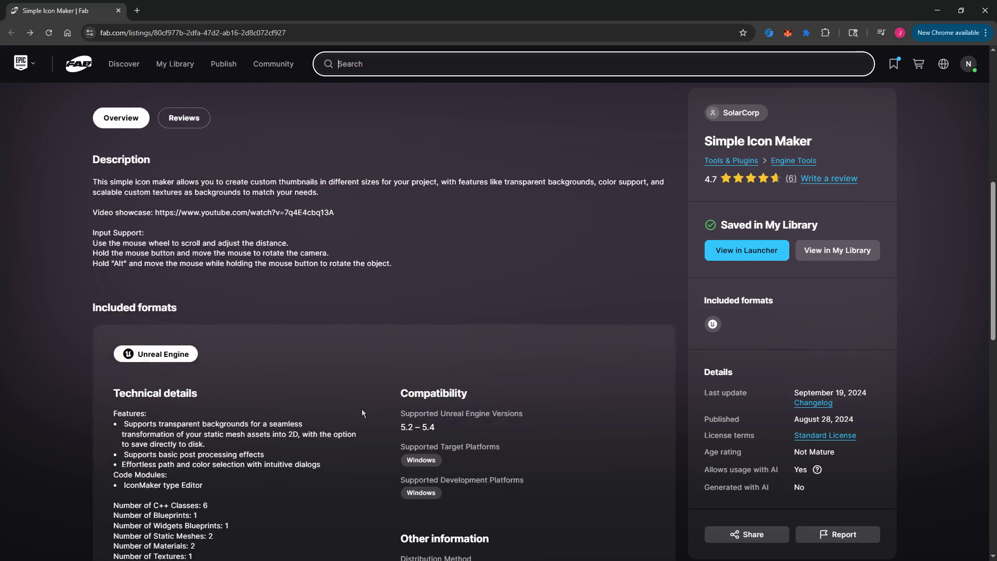
pyautogui.scroll(5, 362, 412)
pyautogui.scroll(-2, 362, 412)
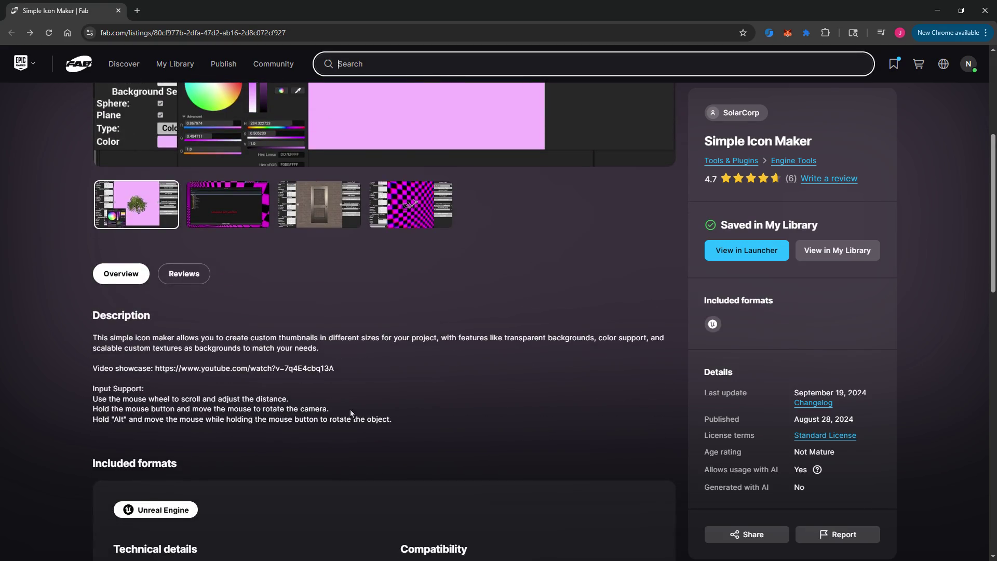
pyautogui.moveTo(334, 368); pyautogui.dragTo(93, 368)
pyautogui.rightClick(297, 373)
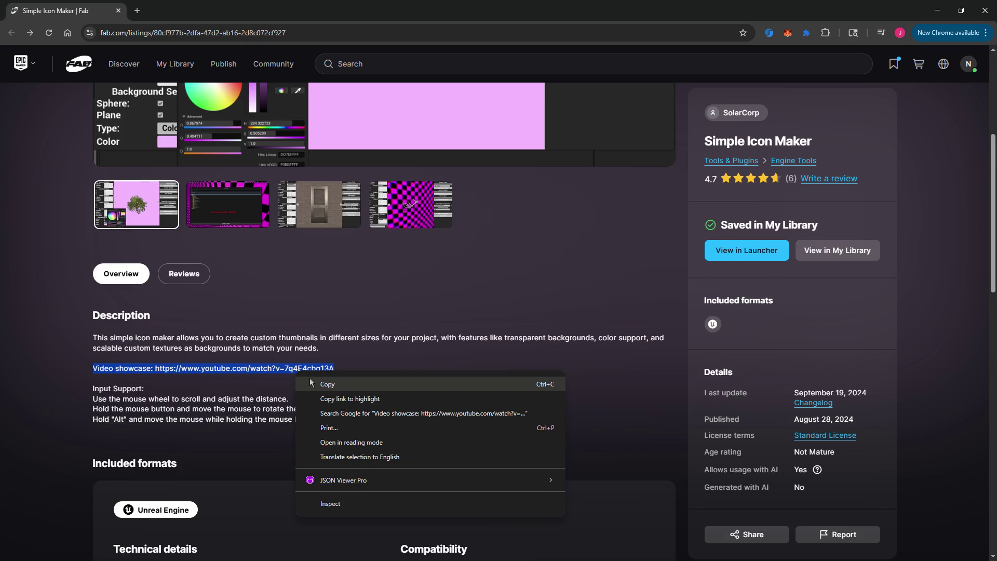
pyautogui.click(311, 382)
# - View the second and door screenshots in the Fab gallery
pyautogui.scroll(5, 379, 289)
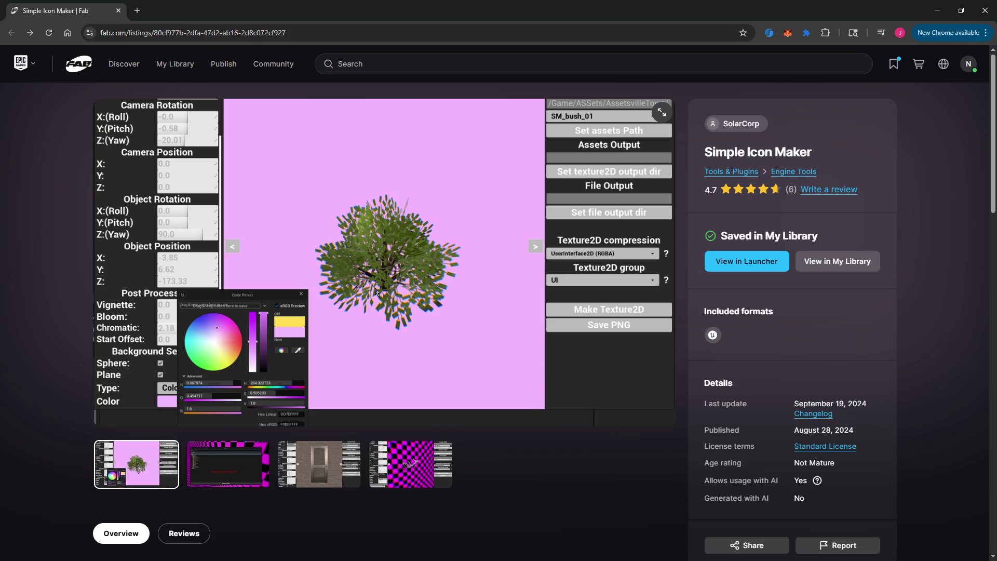
pyautogui.click(228, 464)
pyautogui.click(349, 461)
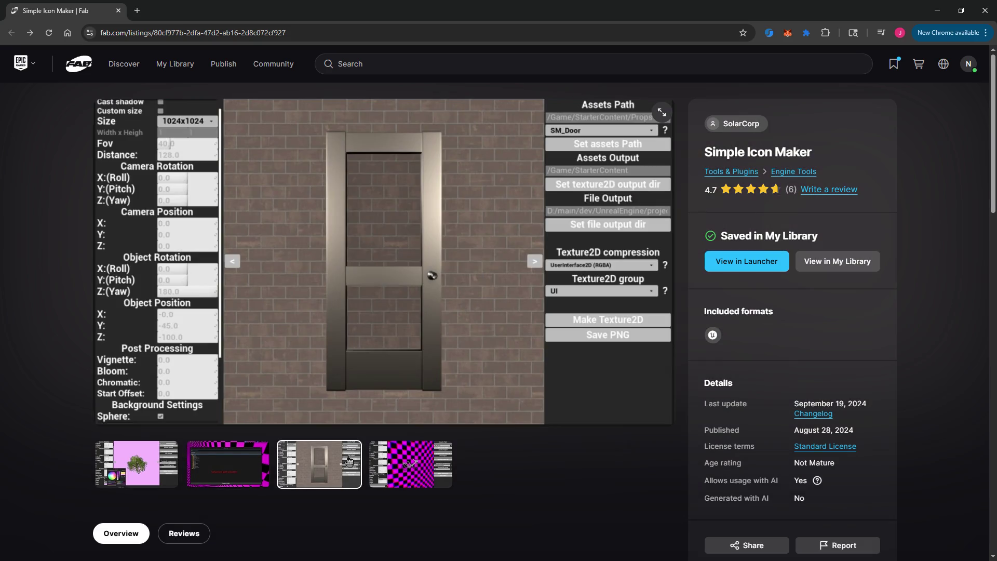
# - Search the web for the copied showcase line in a new tab
pyautogui.click(137, 10)
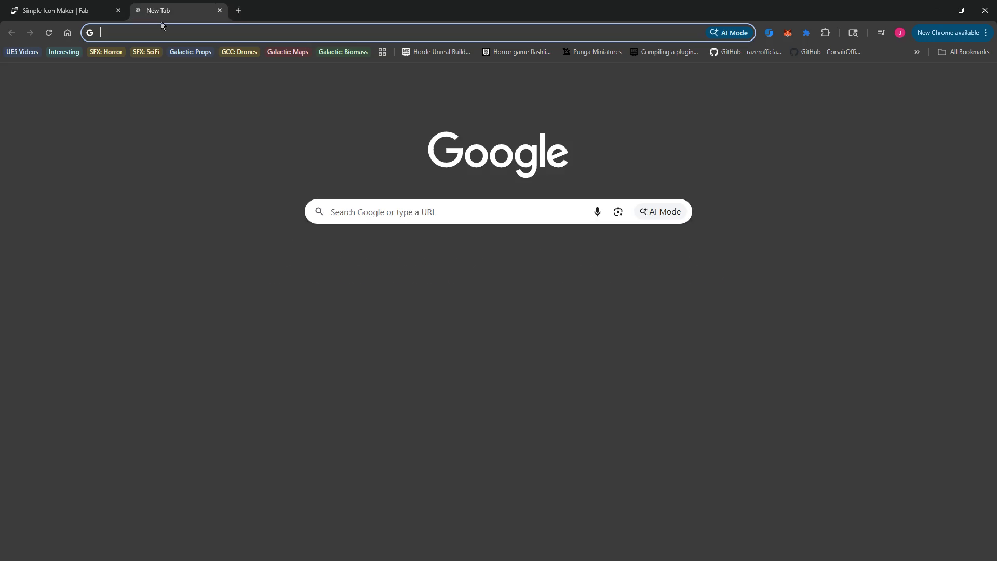
pyautogui.rightClick(166, 31)
pyautogui.click(242, 134)
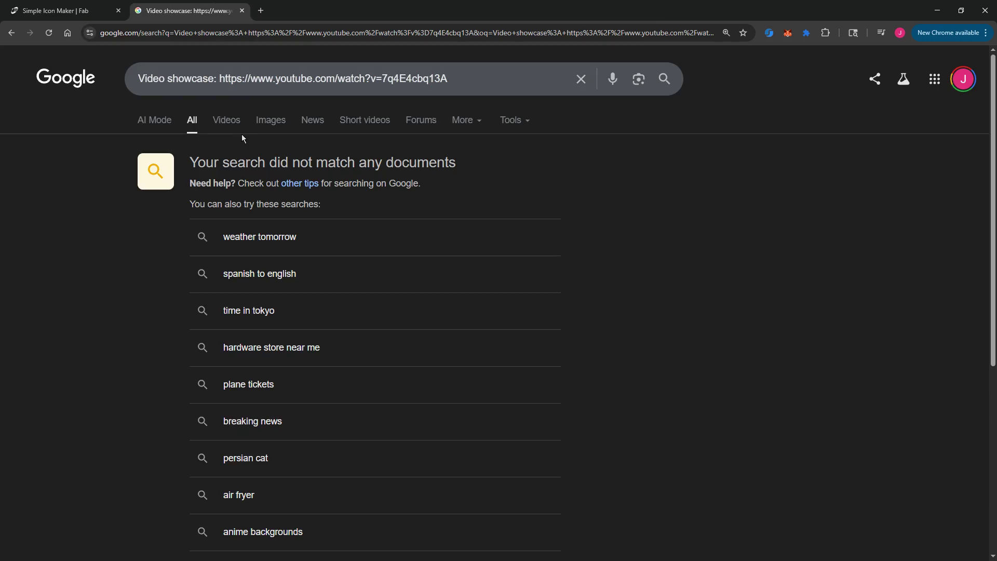
# - Paste the link into the address bar, delete the 'Video showcase: ' prefix, and open it
pyautogui.rightClick(215, 32)
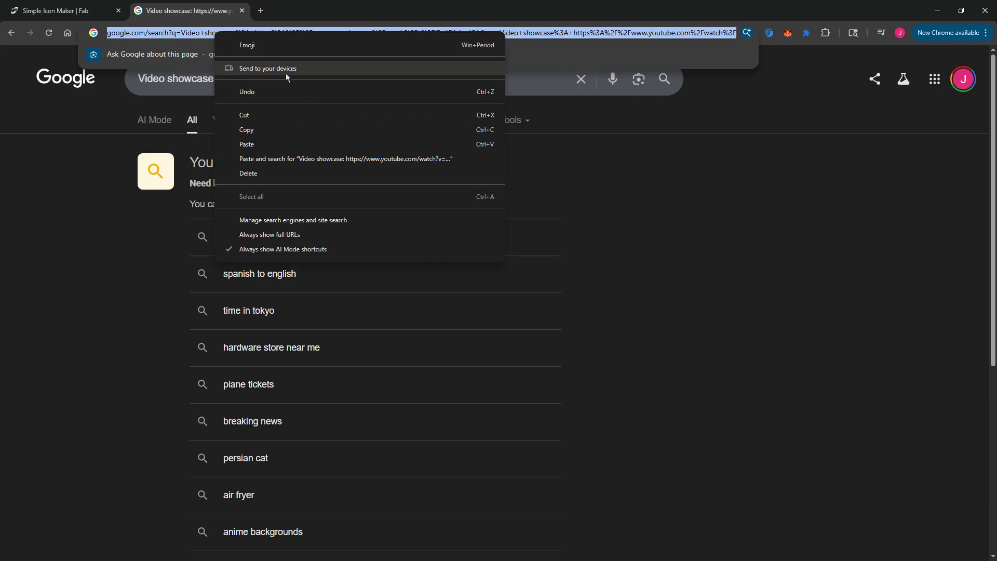
pyautogui.click(273, 143)
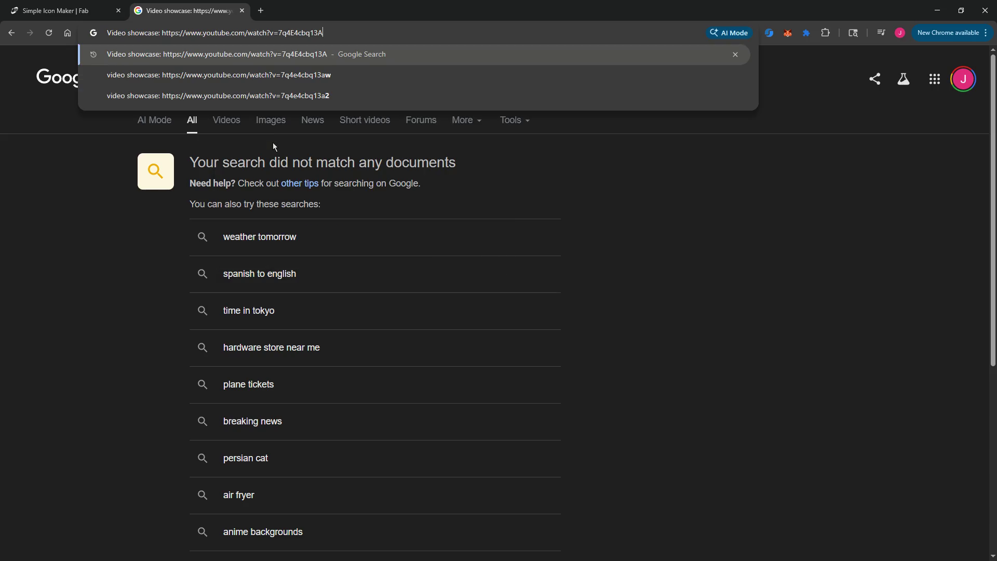
pyautogui.press('Home')
pyautogui.press('Delete')
pyautogui.press('Delete')
pyautogui.press('Delete')
pyautogui.press('Delete')
pyautogui.press('Delete')
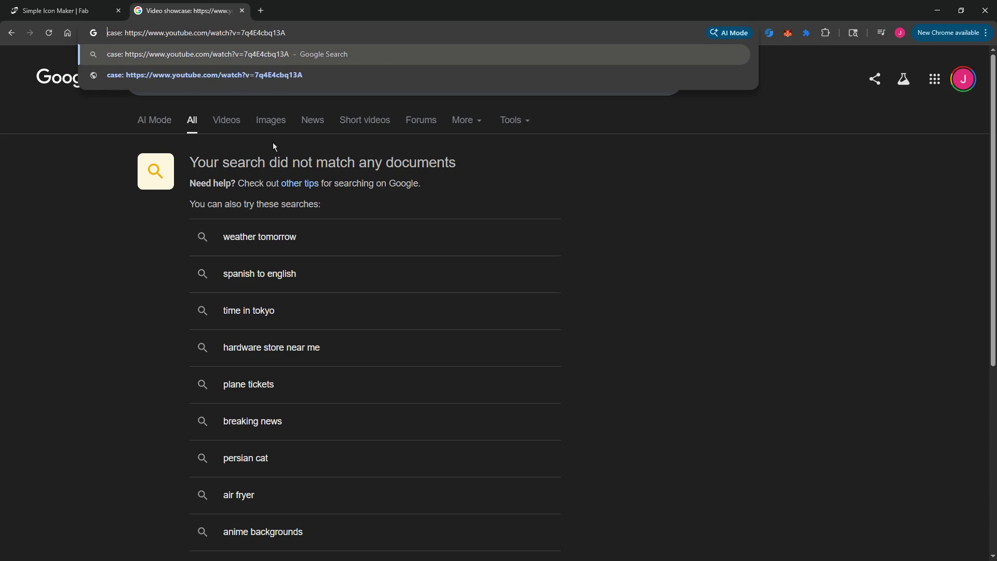
pyautogui.press('Return')
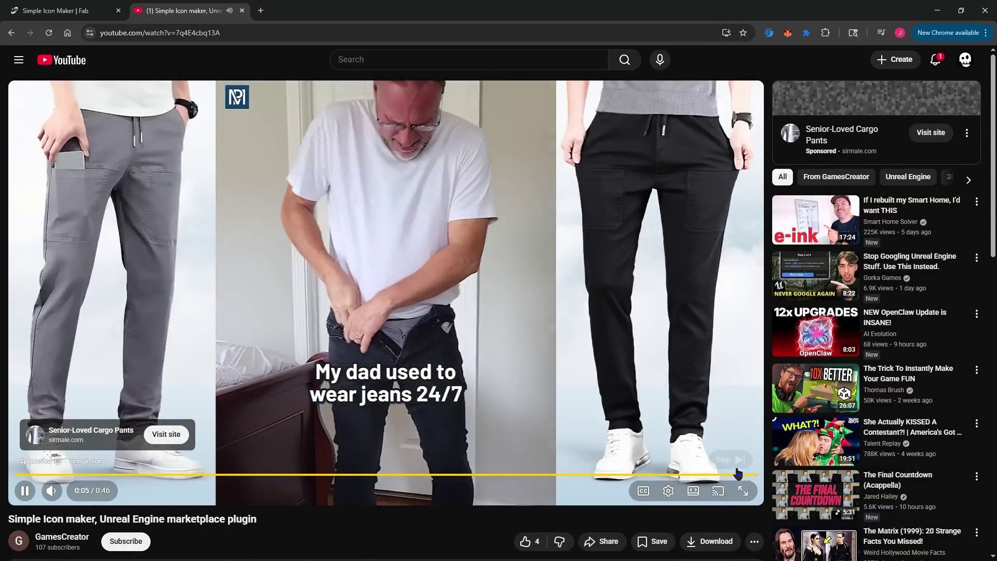
# - Skip the ad and play the Simple Icon Maker tutorial fullscreen
pyautogui.click(739, 463)
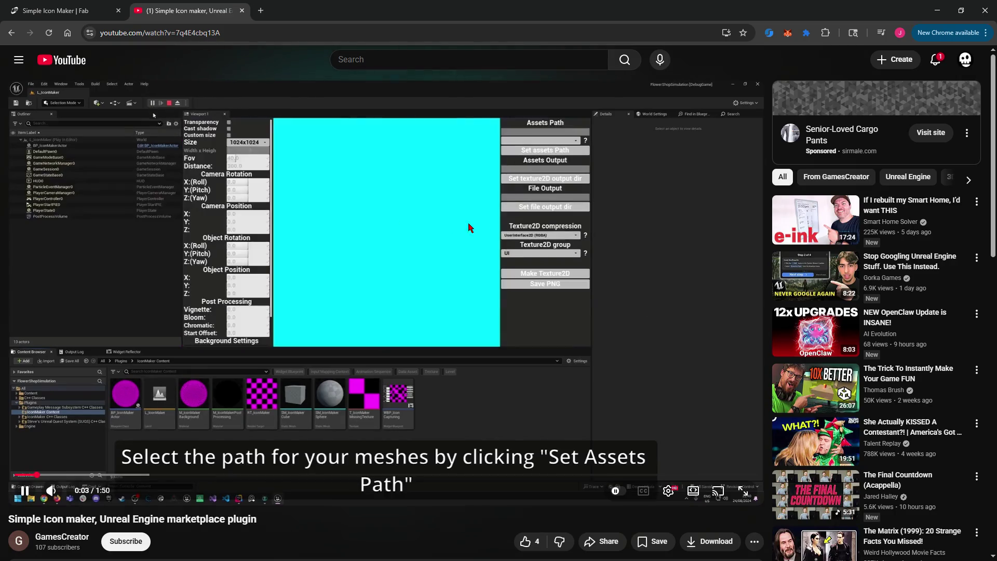
pyautogui.click(742, 491)
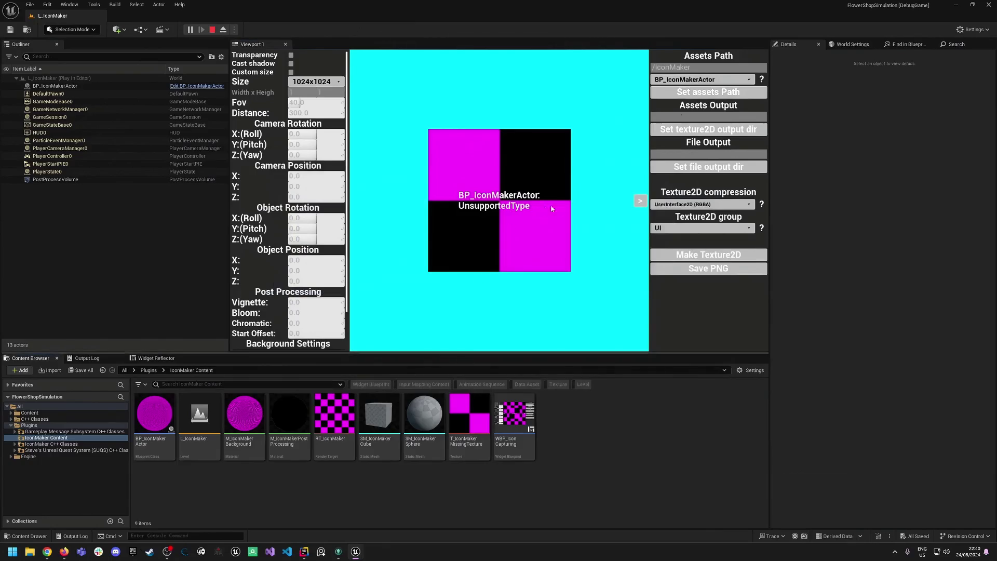
# - Follow the tutorial as it cycles through the preview assets
pyautogui.click(642, 202)
pyautogui.click(642, 202)
pyautogui.click(642, 202)
pyautogui.click(643, 202)
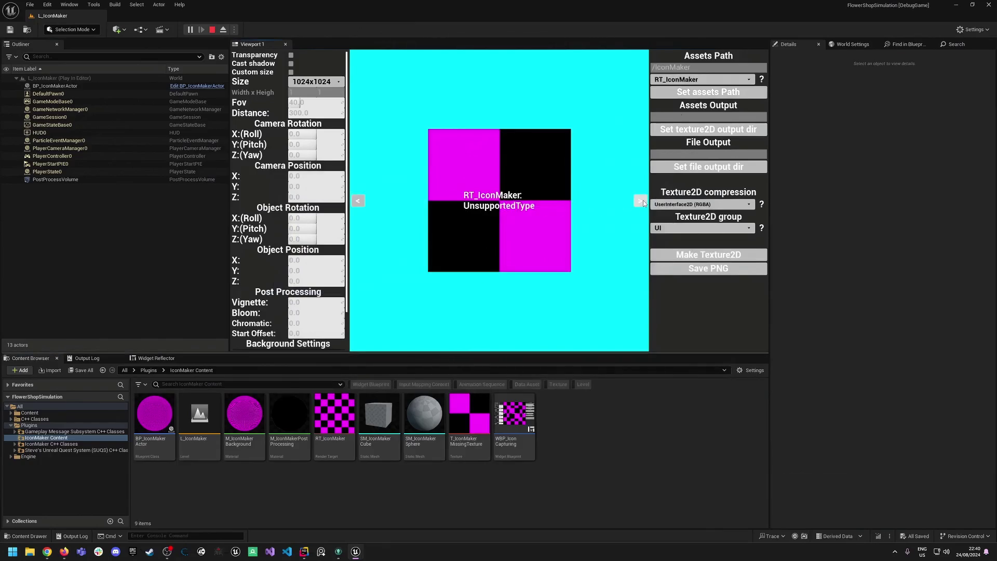
pyautogui.click(643, 202)
pyautogui.click(642, 200)
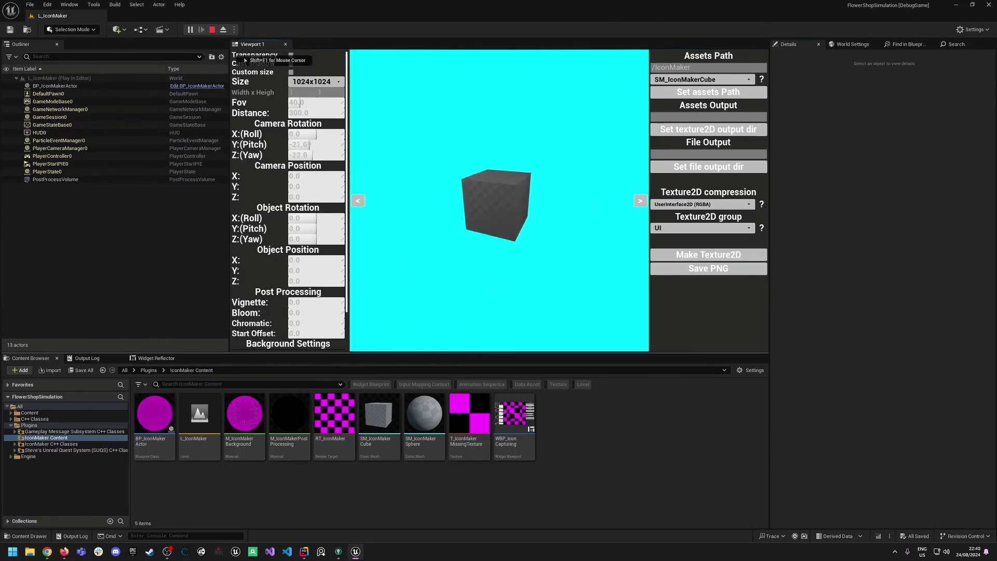
pyautogui.hotkey('shift', 'F1')
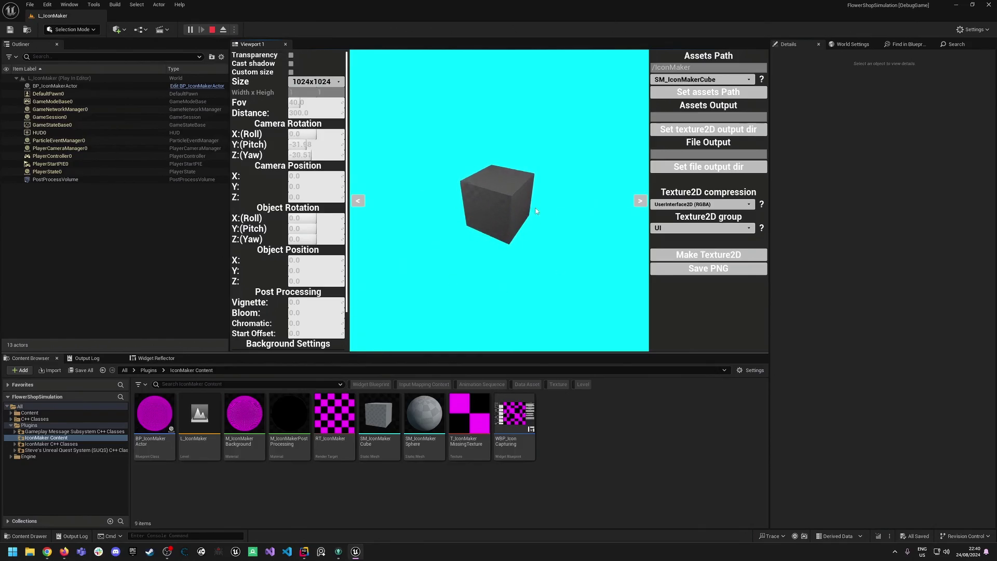
# - Follow the tutorial's icon size options in the Icon Maker panel
pyautogui.click(302, 83)
pyautogui.press('Escape')
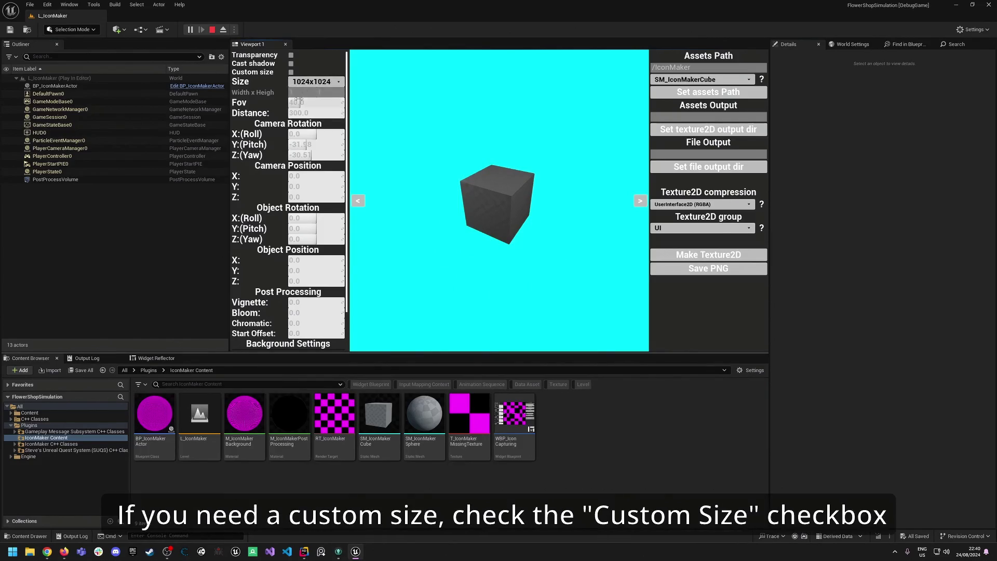
pyautogui.click(291, 73)
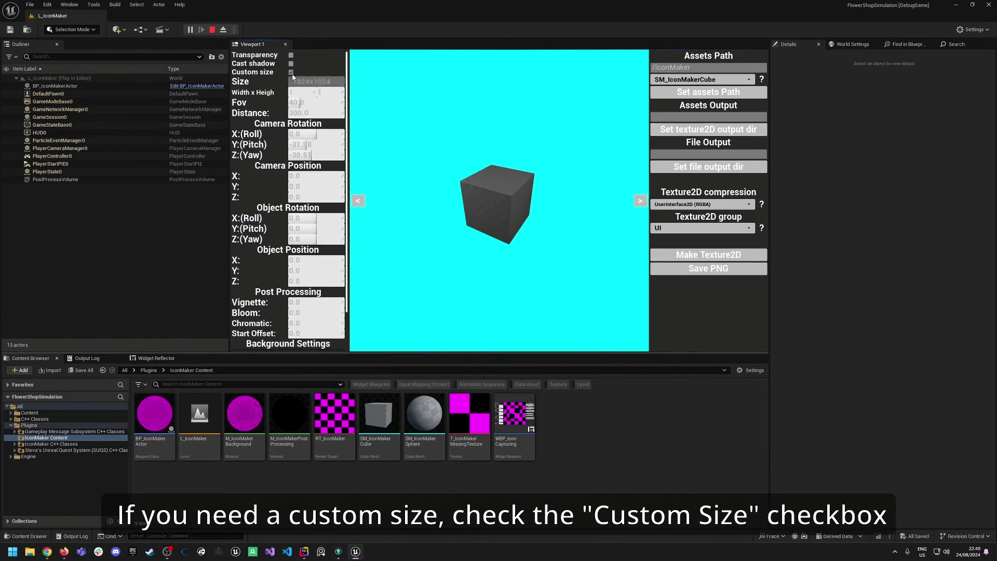
pyautogui.click(291, 73)
pyautogui.moveTo(515, 232)
pyautogui.mouseDown()
pyautogui.moveTo(561, 207)
pyautogui.moveTo(524, 183)
pyautogui.mouseUp()
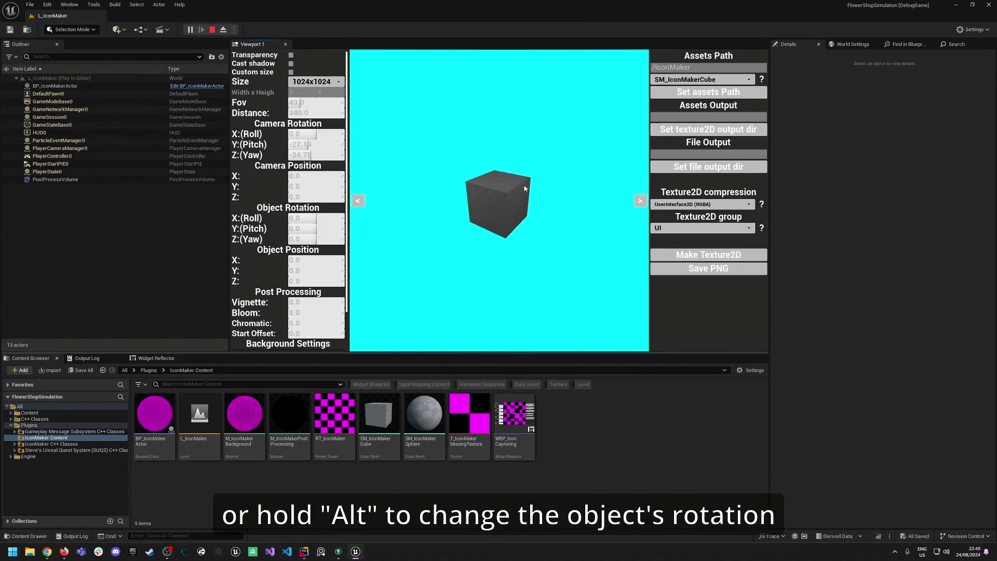
pyautogui.scroll(-3, 523, 185)
pyautogui.scroll(5, 523, 186)
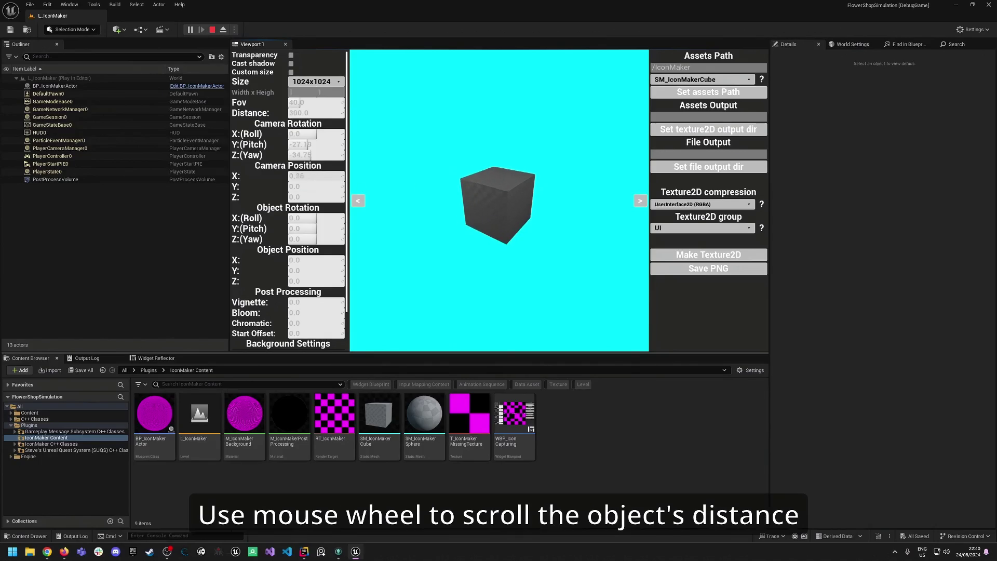
# - Adjust the cube preview's distance and rotation, entering 0 in three fields
pyautogui.moveTo(335, 176)
pyautogui.mouseDown()
pyautogui.moveTo(358, 177)
pyautogui.moveTo(311, 187)
pyautogui.mouseUp()
pyautogui.click(309, 186)
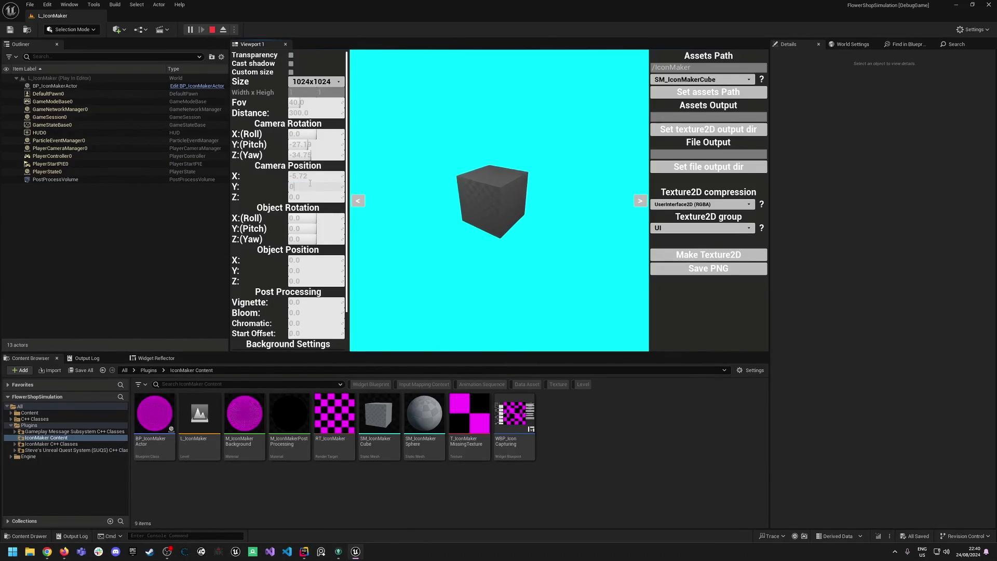
pyautogui.press('Return')
pyautogui.click(308, 176)
pyautogui.write('0')
pyautogui.press('Return')
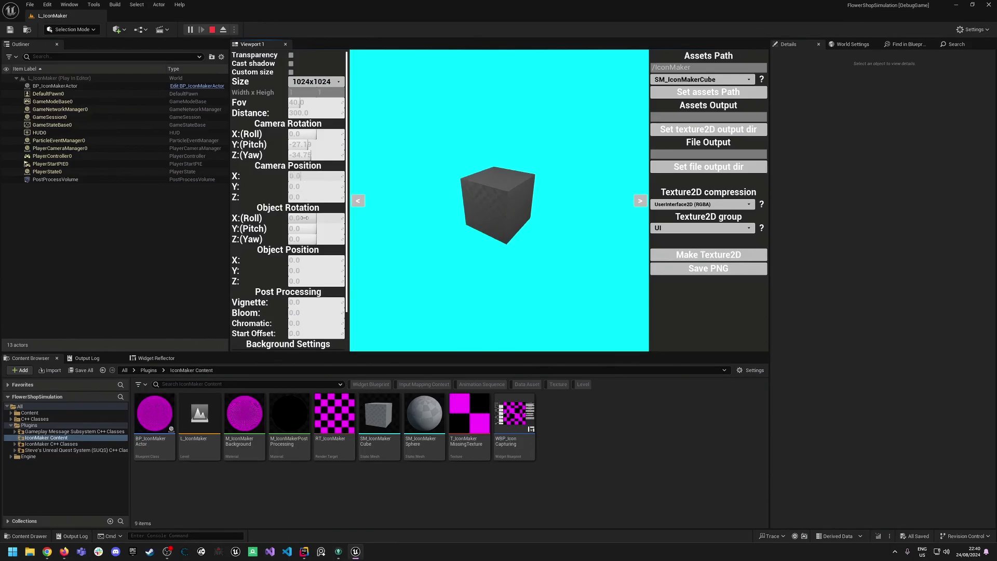
pyautogui.moveTo(304, 217); pyautogui.dragTo(331, 229)
pyautogui.click(313, 228)
pyautogui.write('0')
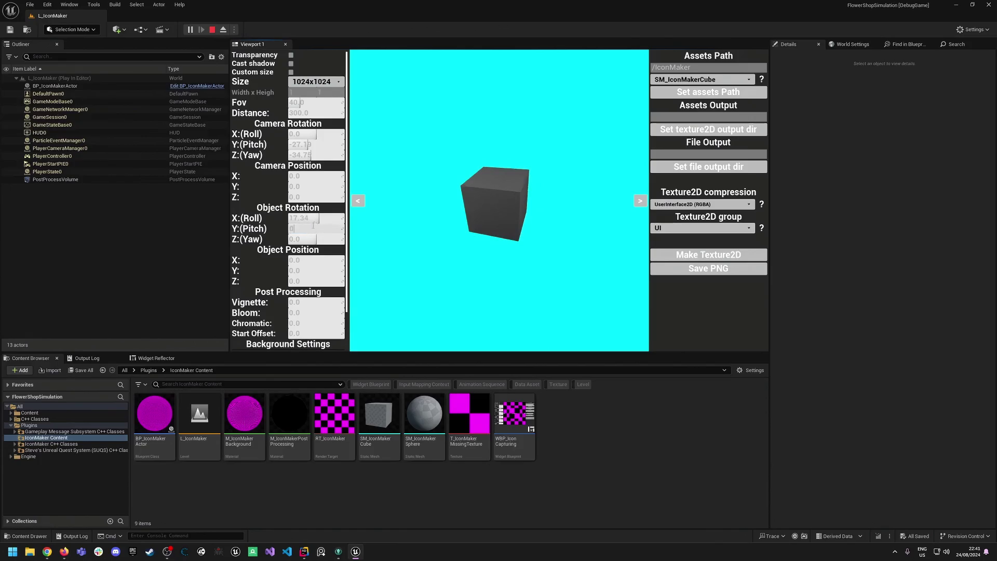
pyautogui.press('Return')
pyautogui.click(307, 218)
pyautogui.write('0')
pyautogui.press('Return')
# - Follow the vignette settings and the background colour change from cyan to purple
pyautogui.scroll(-2, 303, 259)
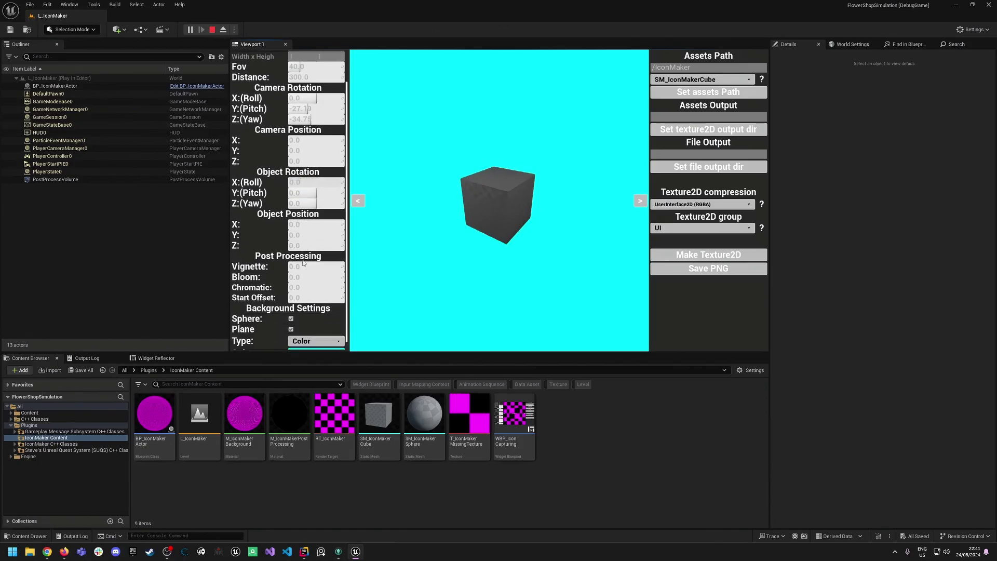
pyautogui.moveTo(290, 266)
pyautogui.mouseDown()
pyautogui.moveTo(343, 266)
pyautogui.moveTo(300, 267)
pyautogui.moveTo(314, 287)
pyautogui.moveTo(342, 288)
pyautogui.moveTo(297, 287)
pyautogui.mouseUp()
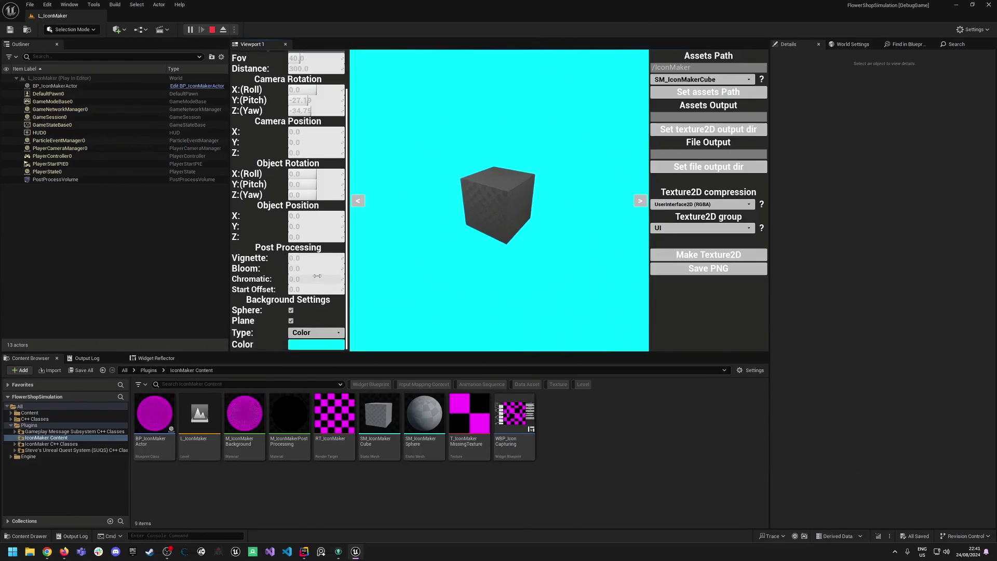
pyautogui.scroll(-1, 286, 268)
pyautogui.click(311, 344)
pyautogui.moveTo(361, 379)
pyautogui.mouseDown()
pyautogui.moveTo(342, 425)
pyautogui.moveTo(393, 438)
pyautogui.moveTo(383, 386)
pyautogui.moveTo(351, 374)
pyautogui.mouseUp()
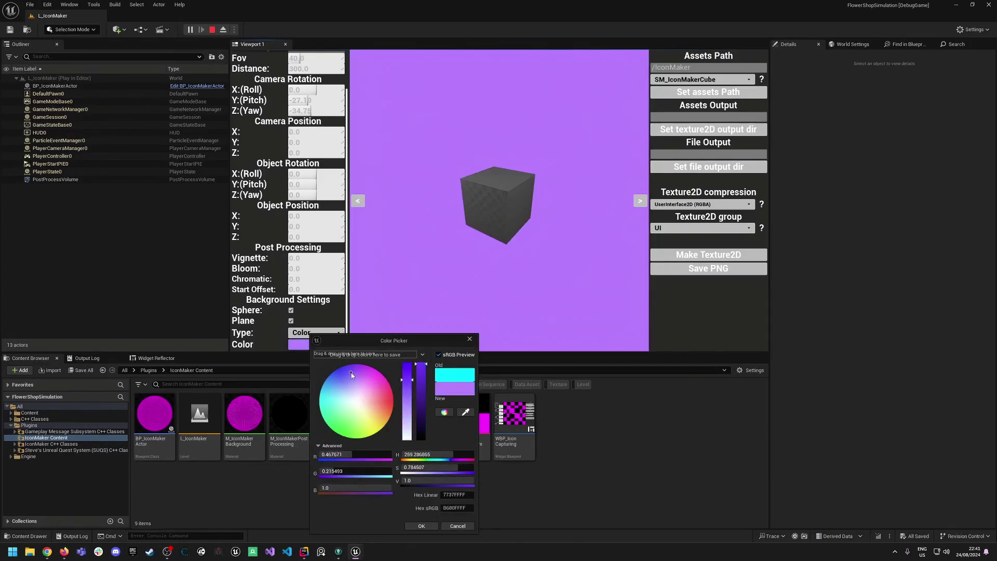
pyautogui.click(473, 343)
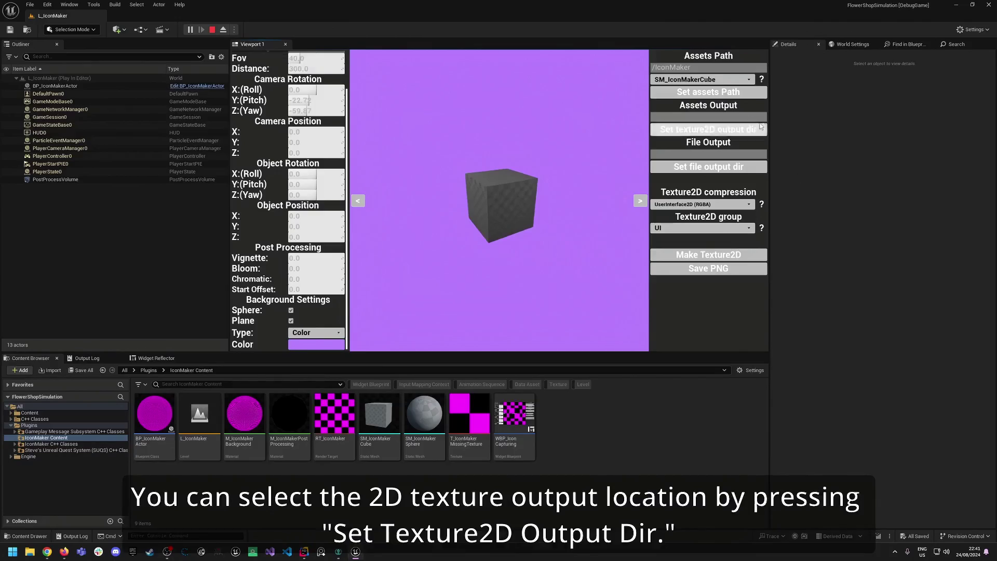
# - Generate the purple-background SM_IconMakerCube1 texture with Make Texture2D and open it
pyautogui.click(759, 128)
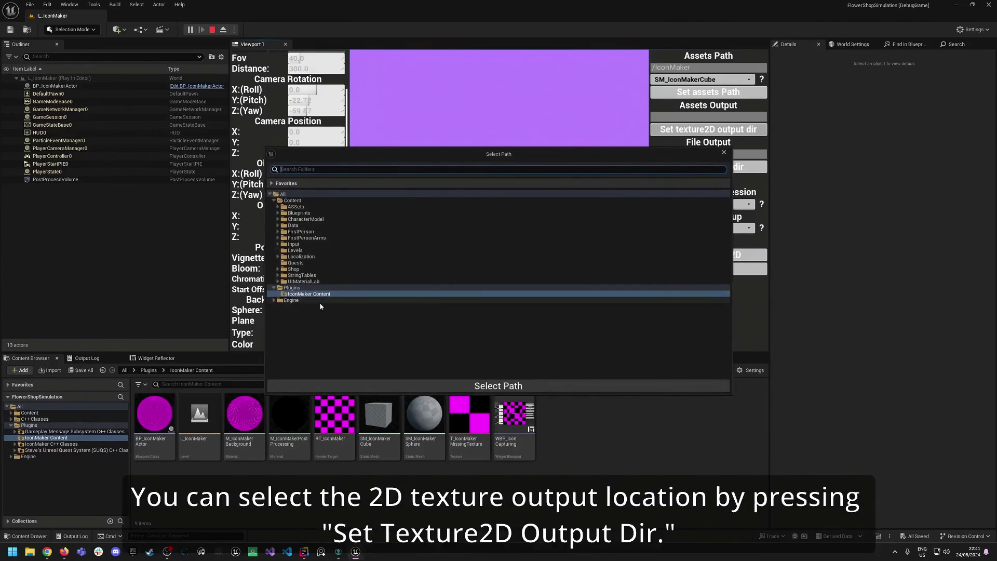
pyautogui.click(477, 387)
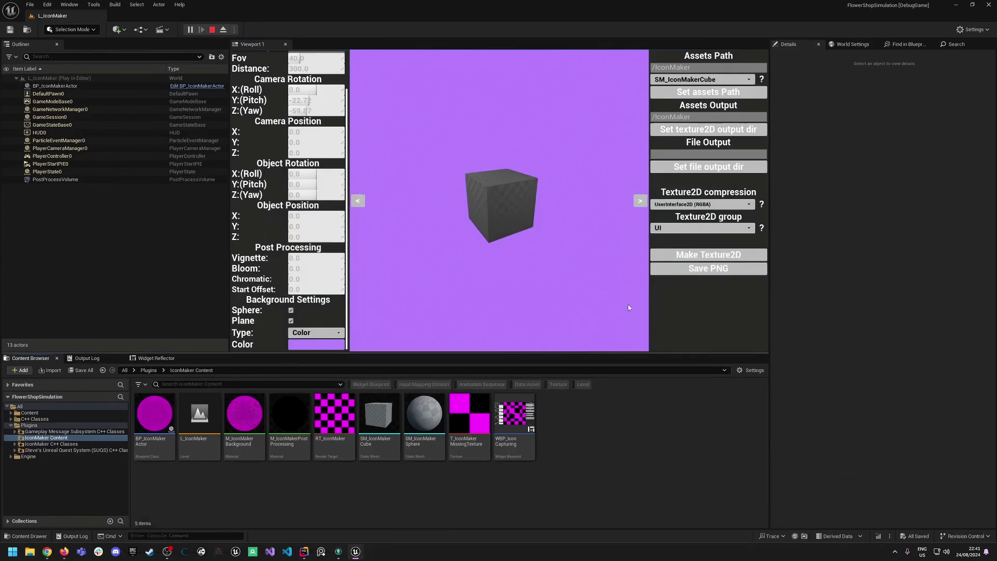
pyautogui.click(700, 204)
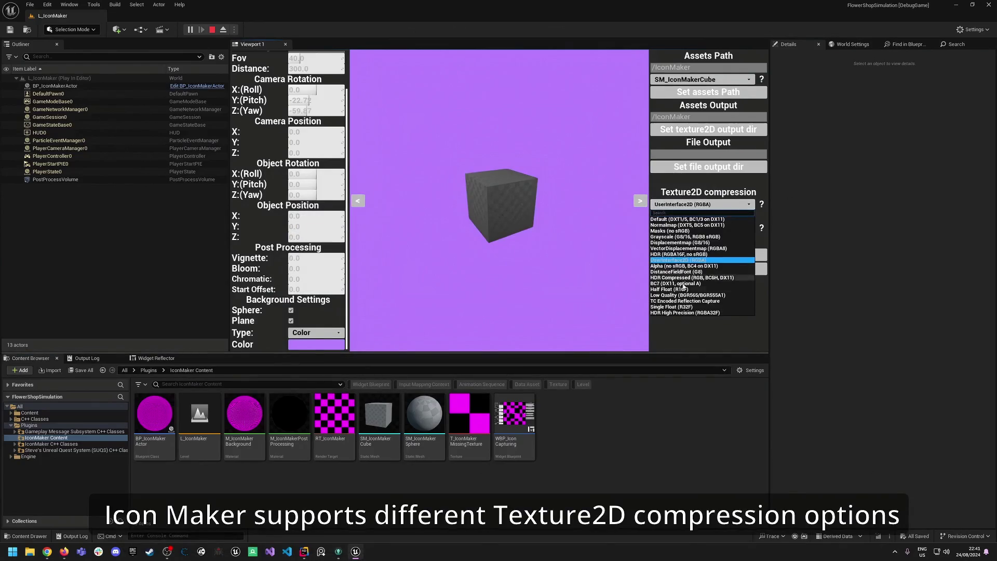
pyautogui.click(706, 259)
pyautogui.click(701, 227)
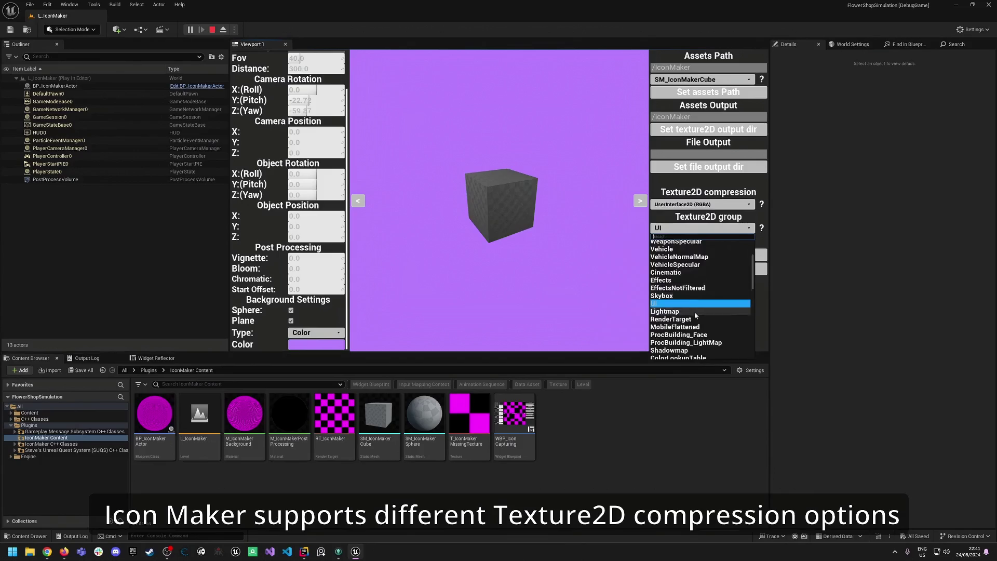
pyautogui.click(675, 303)
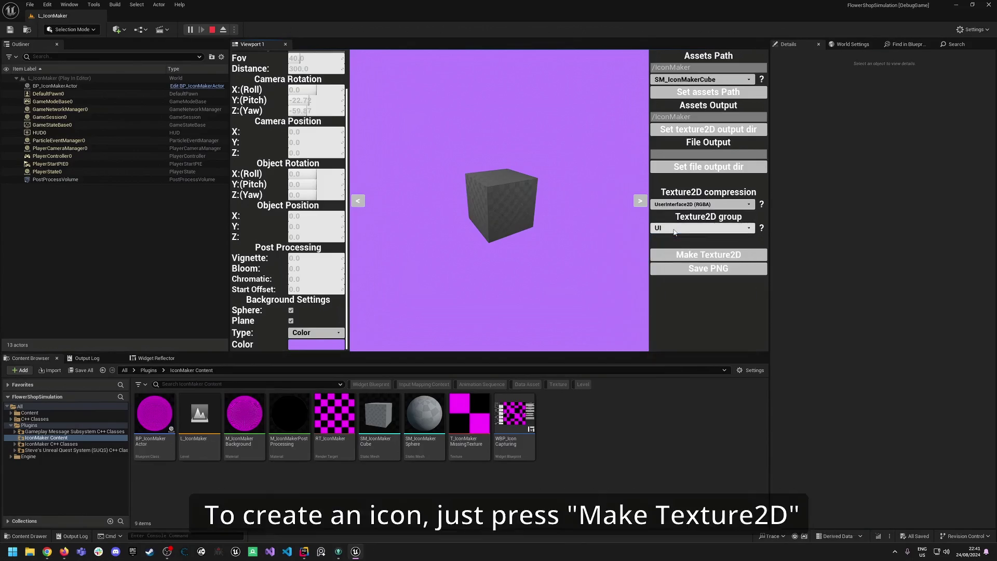
pyautogui.click(723, 256)
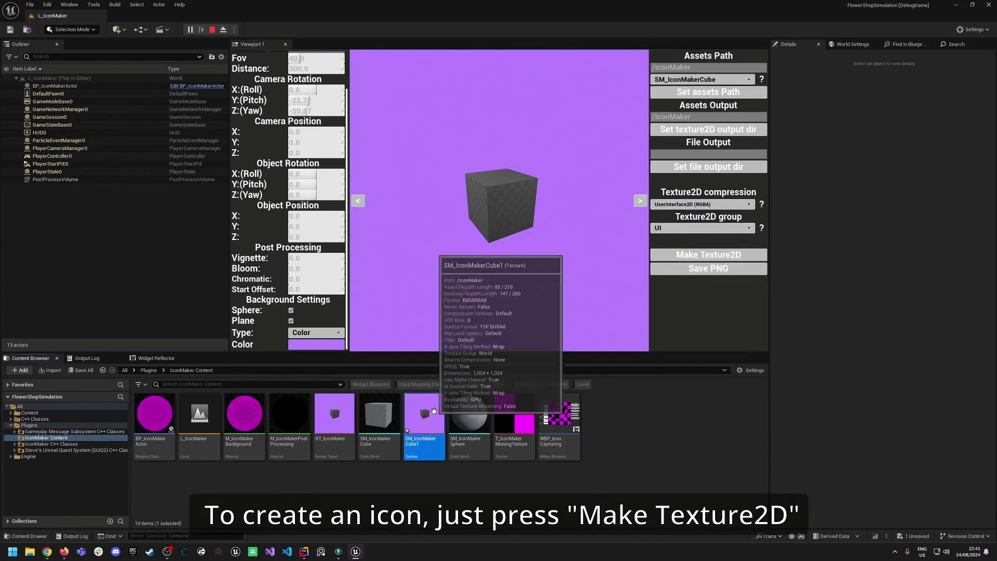
pyautogui.doubleClick(434, 408)
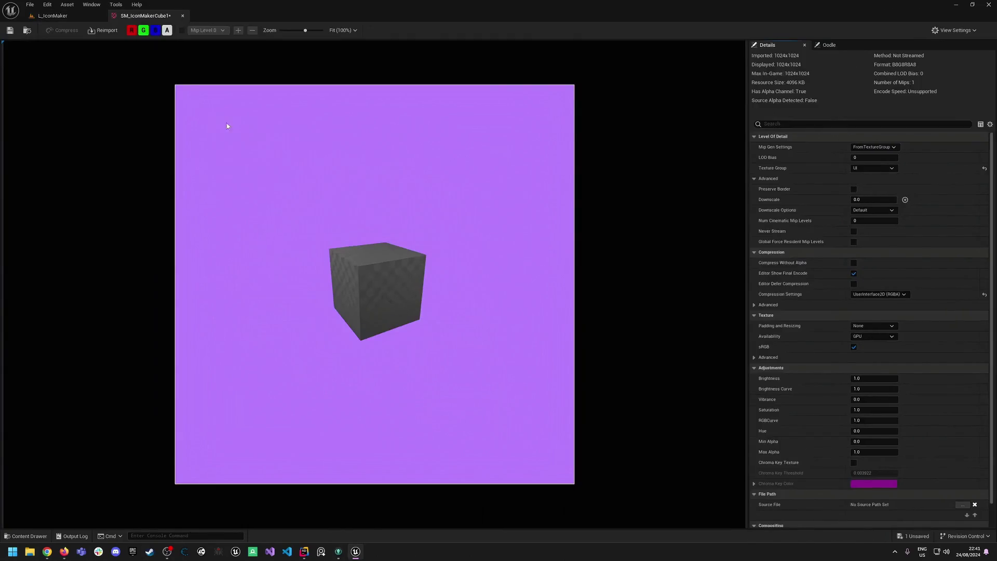
# - Tick Transparency, make and inspect SM_IconMakerCube2, then return to L_IconMaker
pyautogui.click(77, 20)
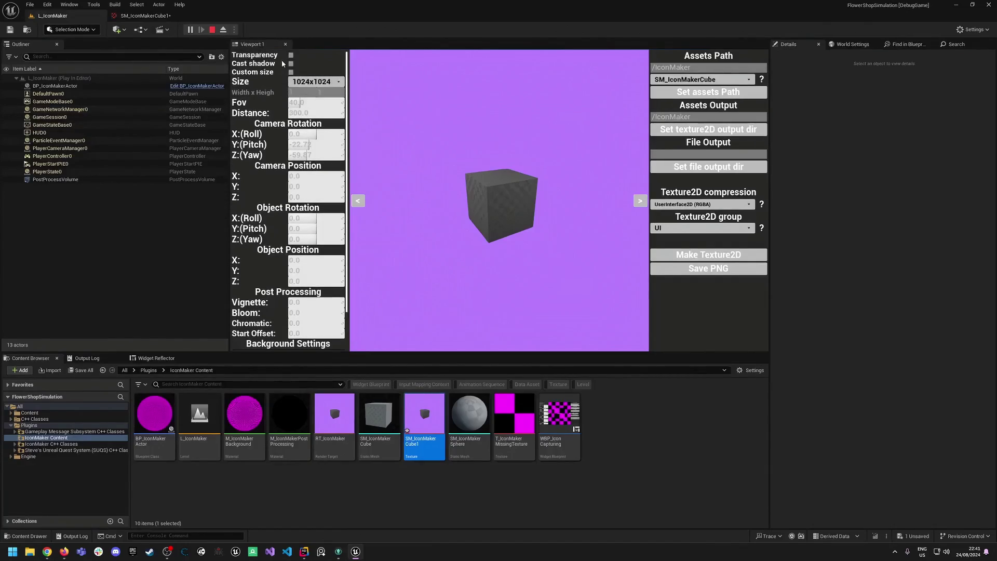
pyautogui.click(291, 55)
pyautogui.click(696, 256)
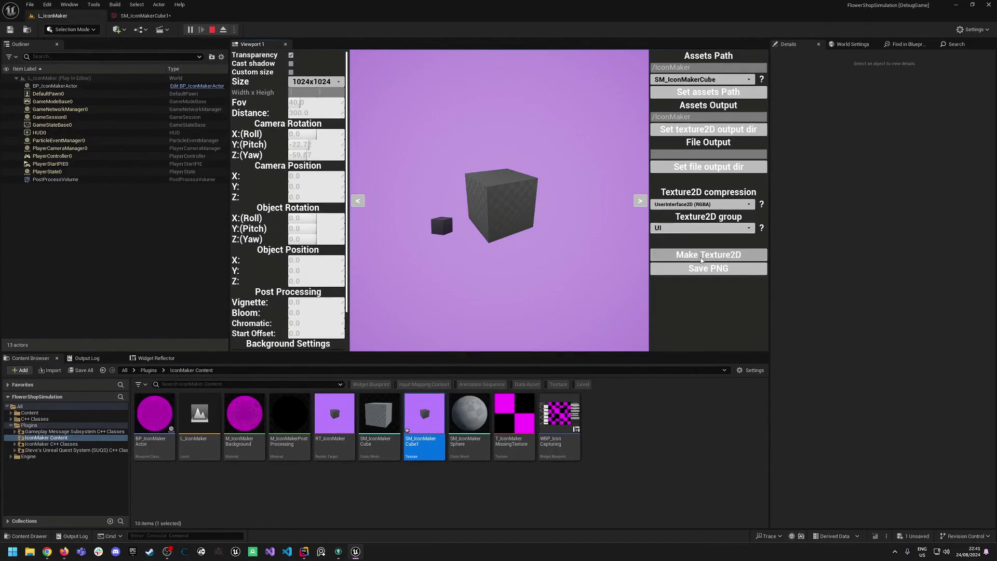
pyautogui.doubleClick(470, 415)
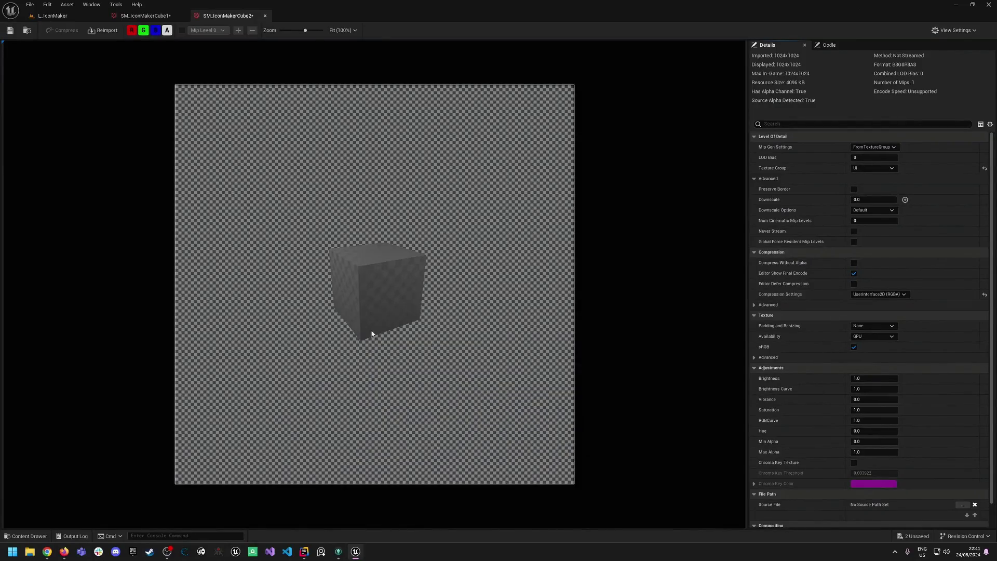
pyautogui.click(87, 19)
# - Set the icon background Type to Texture and enable the plane background
pyautogui.click(292, 55)
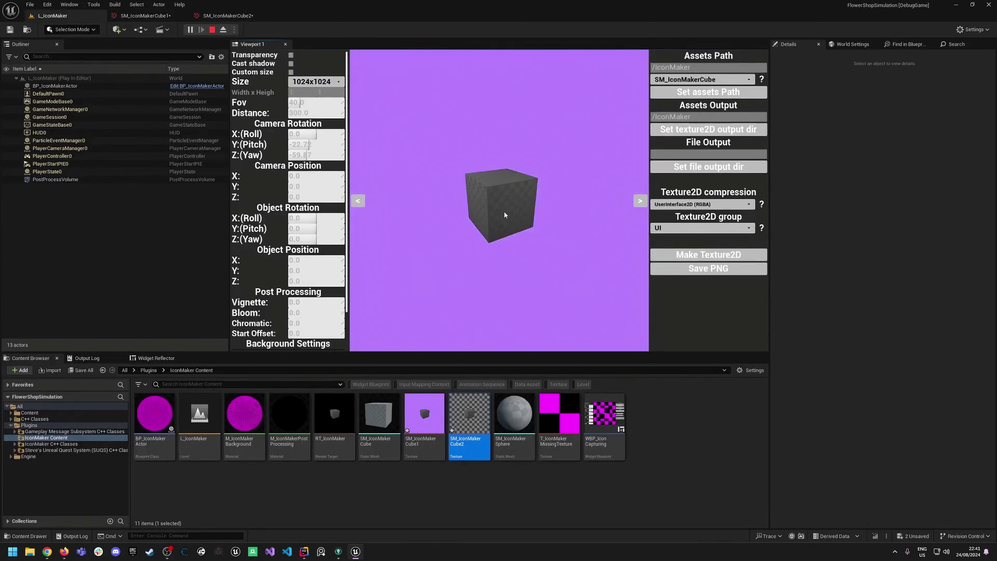
pyautogui.scroll(-2, 290, 207)
pyautogui.click(311, 335)
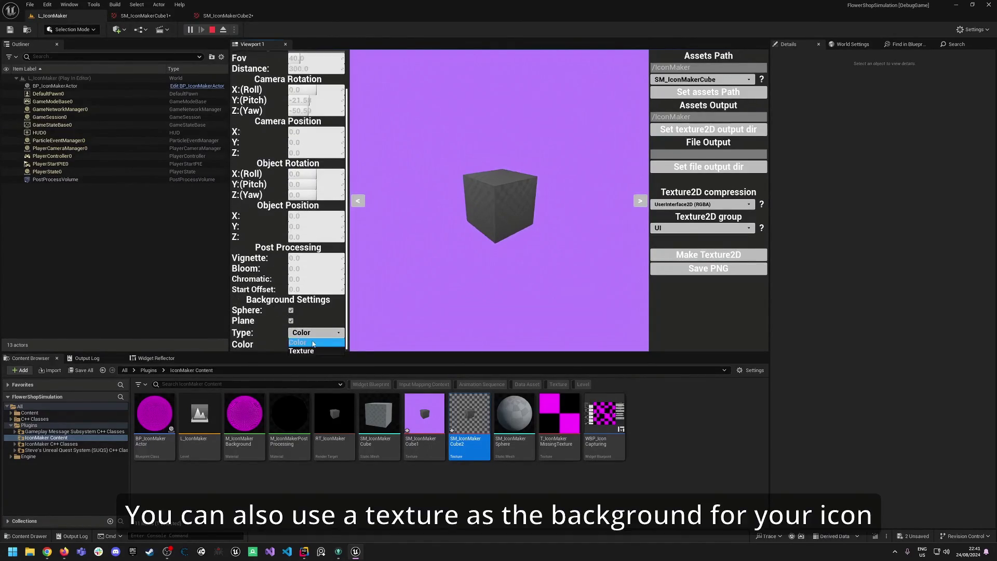
pyautogui.click(308, 350)
pyautogui.moveTo(500, 270)
pyautogui.mouseDown()
pyautogui.moveTo(416, 268)
pyautogui.moveTo(501, 271)
pyautogui.mouseUp()
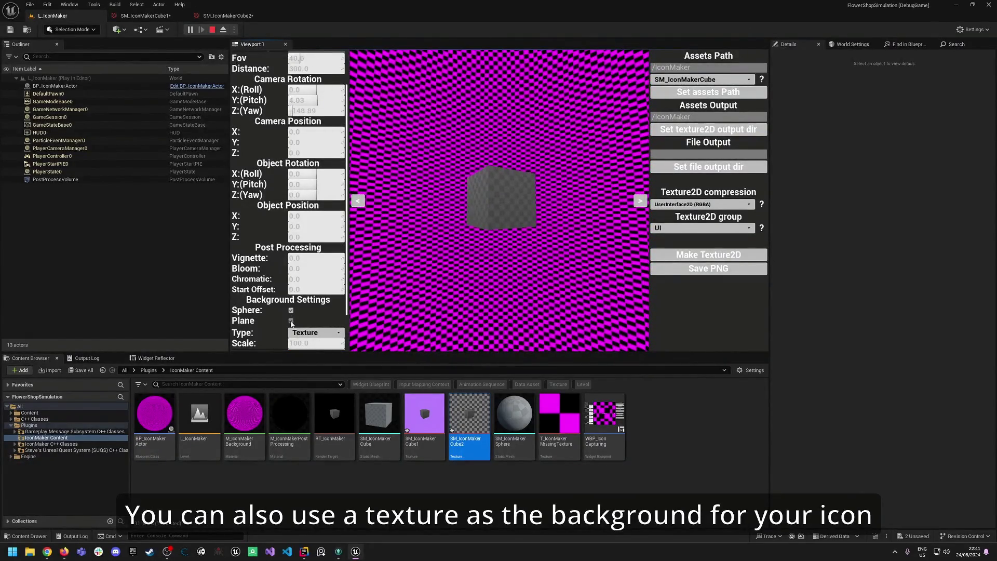
pyautogui.click(292, 321)
# - Raise the background texture scale to 385.23
pyautogui.moveTo(499, 208)
pyautogui.mouseDown()
pyautogui.moveTo(415, 210)
pyautogui.moveTo(467, 198)
pyautogui.mouseUp()
pyautogui.scroll(-2, 310, 311)
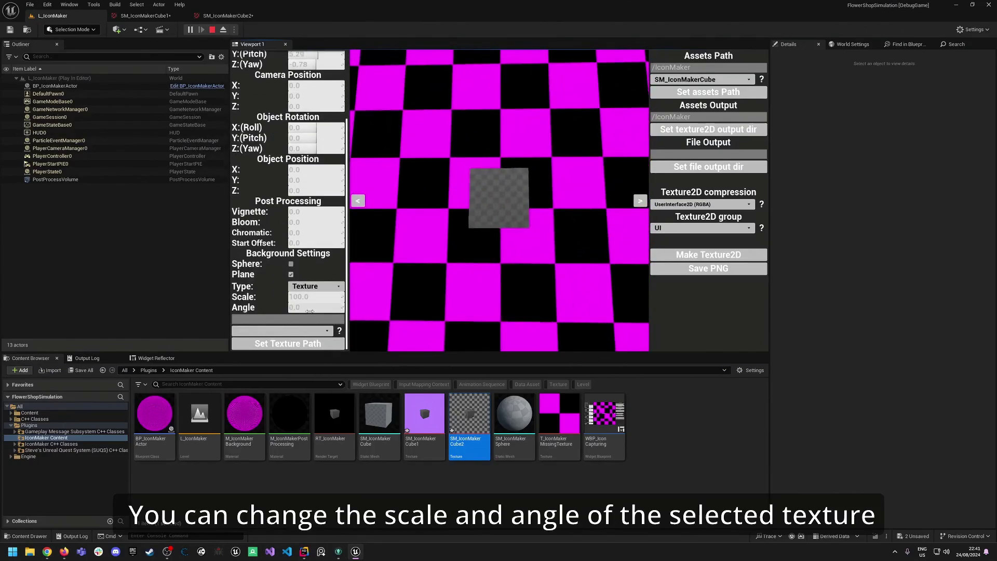
pyautogui.moveTo(308, 297); pyautogui.dragTo(521, 289)
pyautogui.click(381, 289)
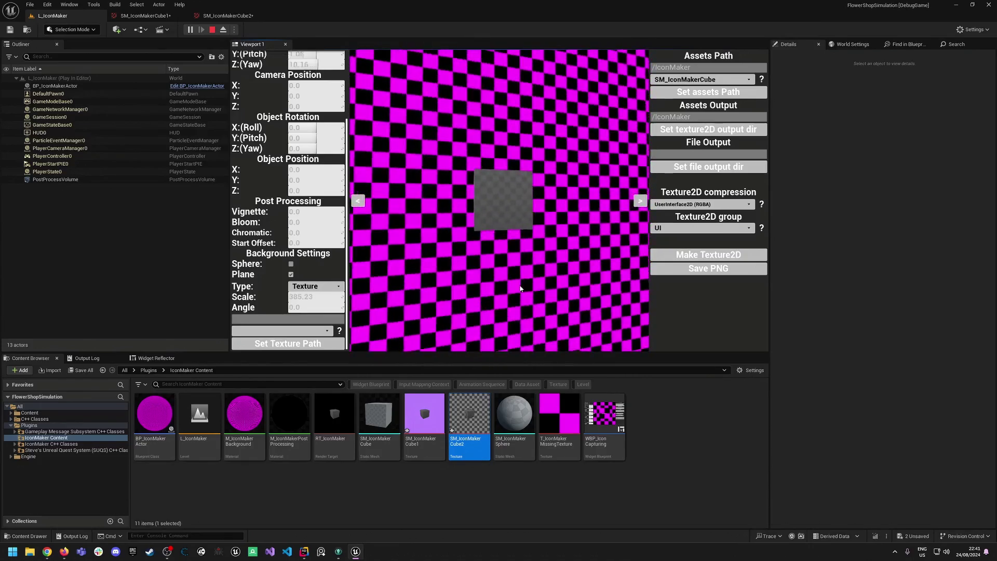
# - Turn on the sphere background while keeping the plane background enabled
pyautogui.click(291, 264)
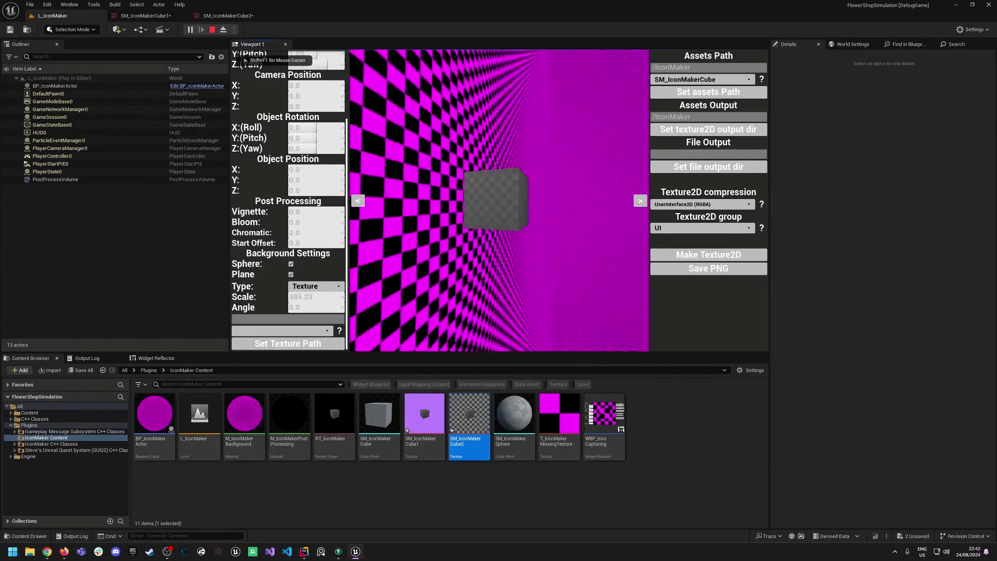
pyautogui.click(291, 274)
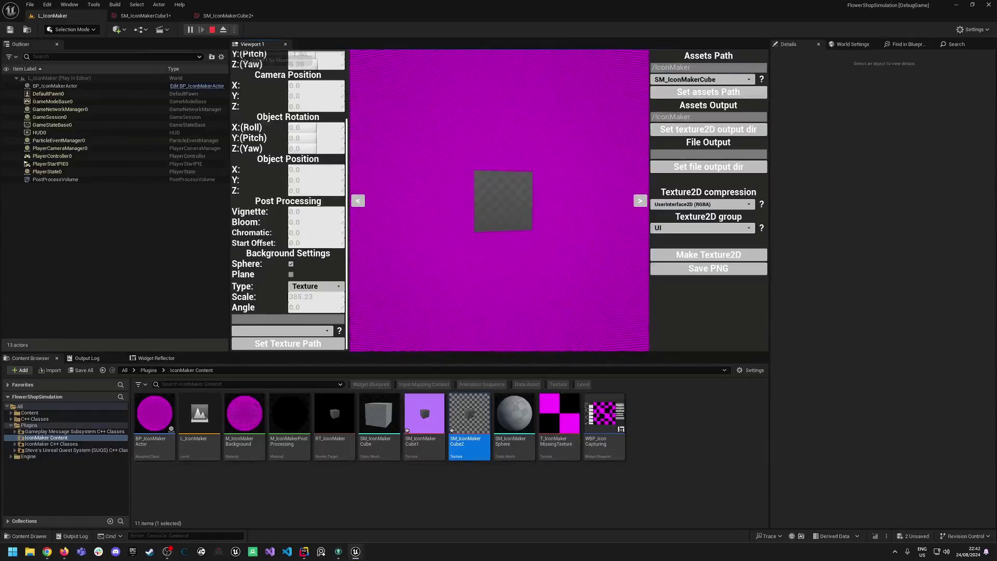
pyautogui.hotkey('shift', 'F1')
pyautogui.click(291, 274)
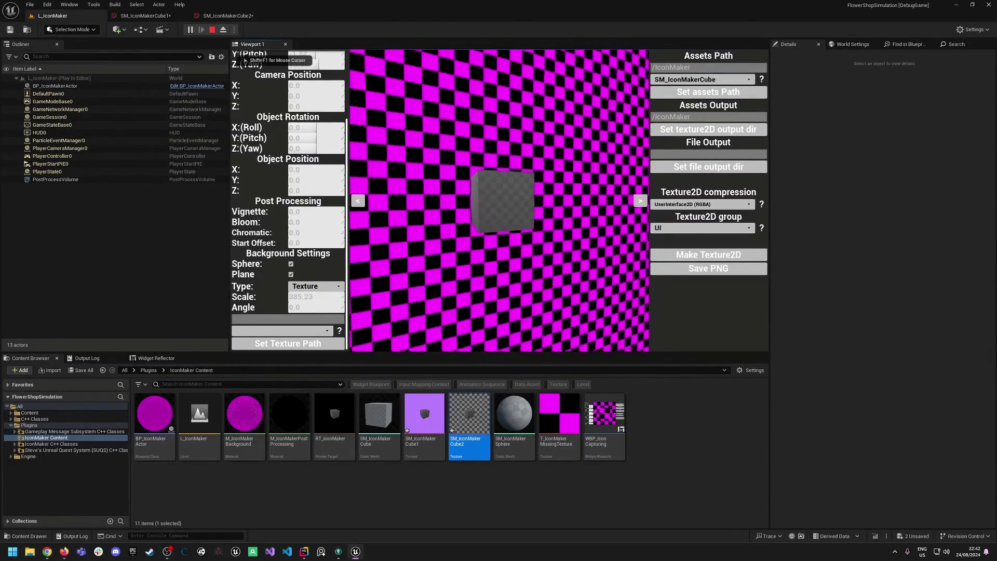
# - Exit full-screen playback of the Simple Icon Maker YouTube video
pyautogui.click(557, 204)
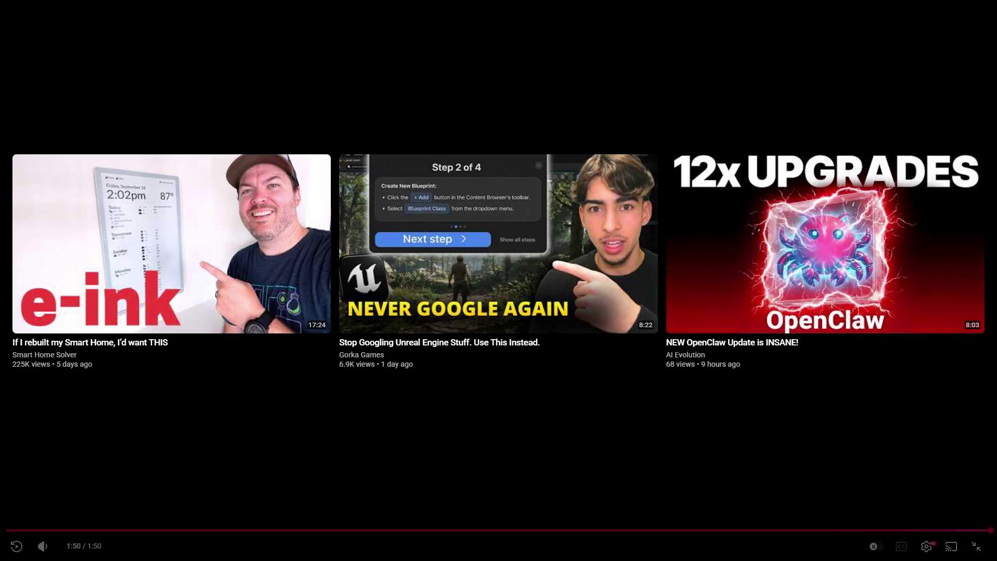
pyautogui.click(975, 545)
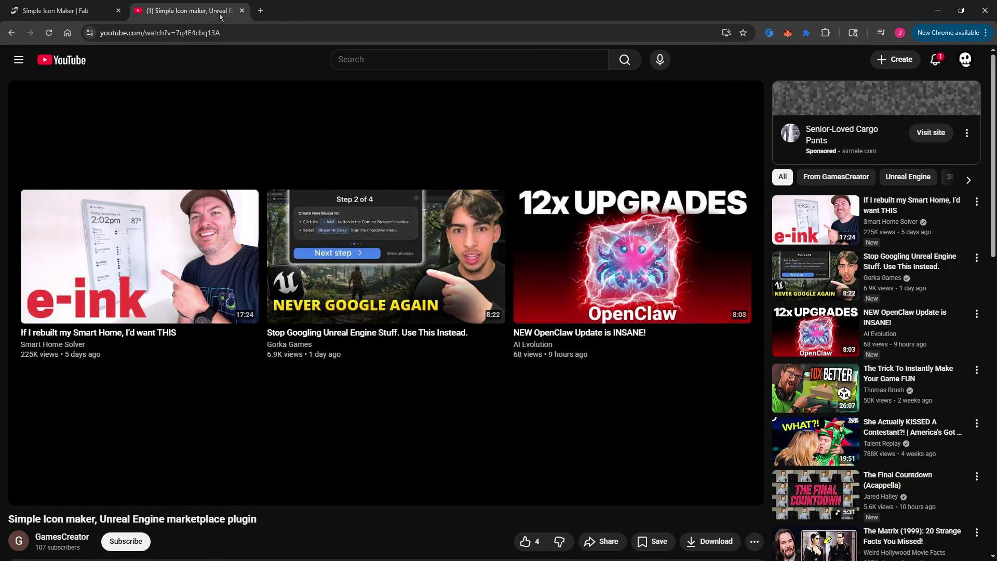
# - Switch to the Simple Icon Maker | Fab browser tab
pyautogui.click(72, 17)
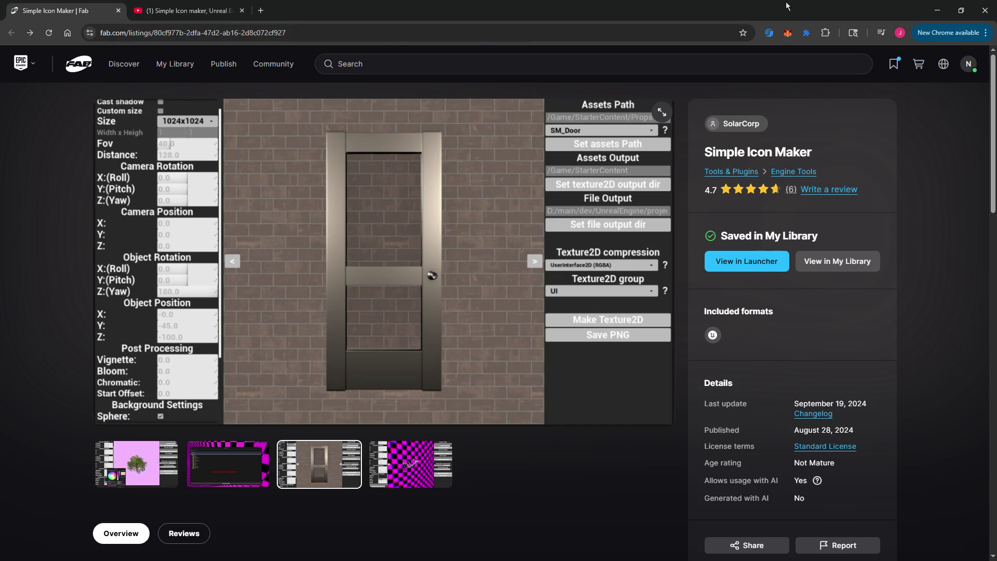
# - Bring Unreal Editor forward and stop the Play-in-Editor session showing the coloured inventory squares
pyautogui.click(937, 11)
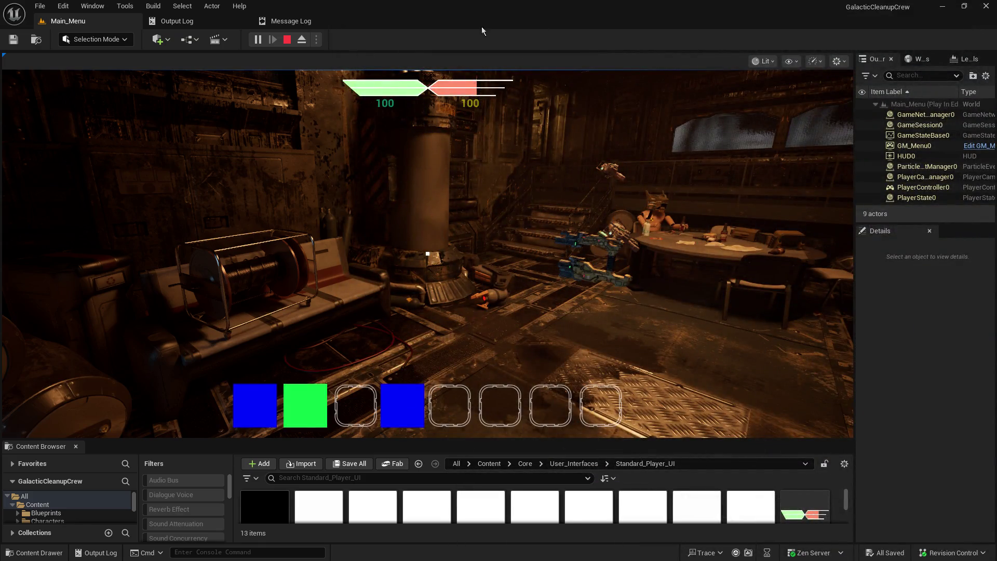
pyautogui.click(287, 40)
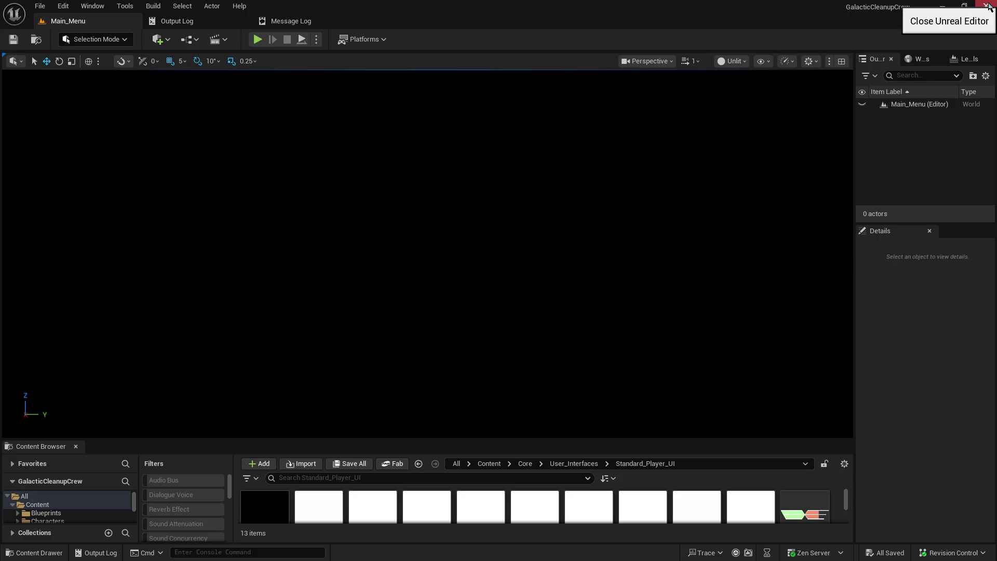
pyautogui.click(989, 7)
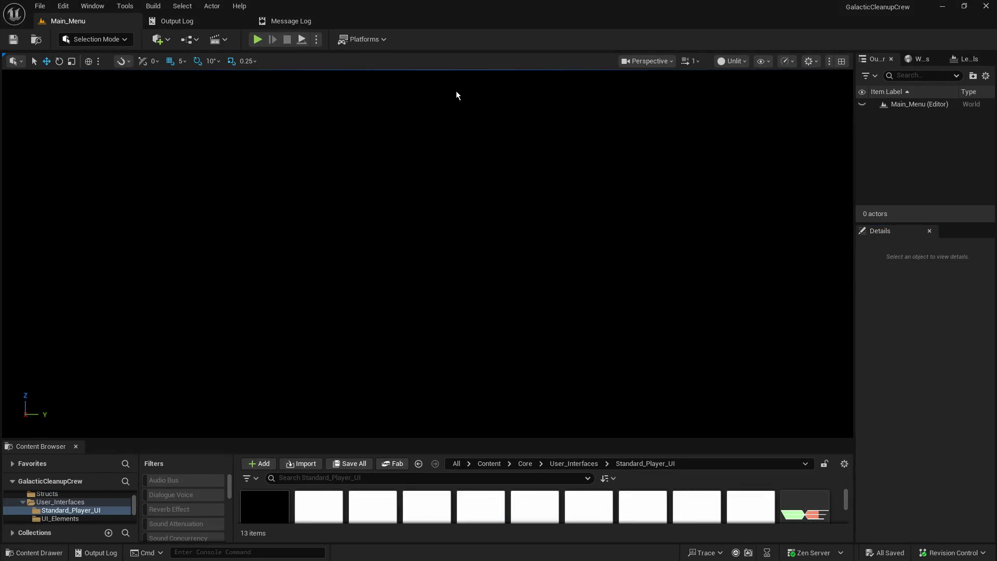
# - Look through the Edit, Tools and Build menus, then drag the splitter up to enlarge the Content Browser
pyautogui.click(67, 5)
pyautogui.click(66, 5)
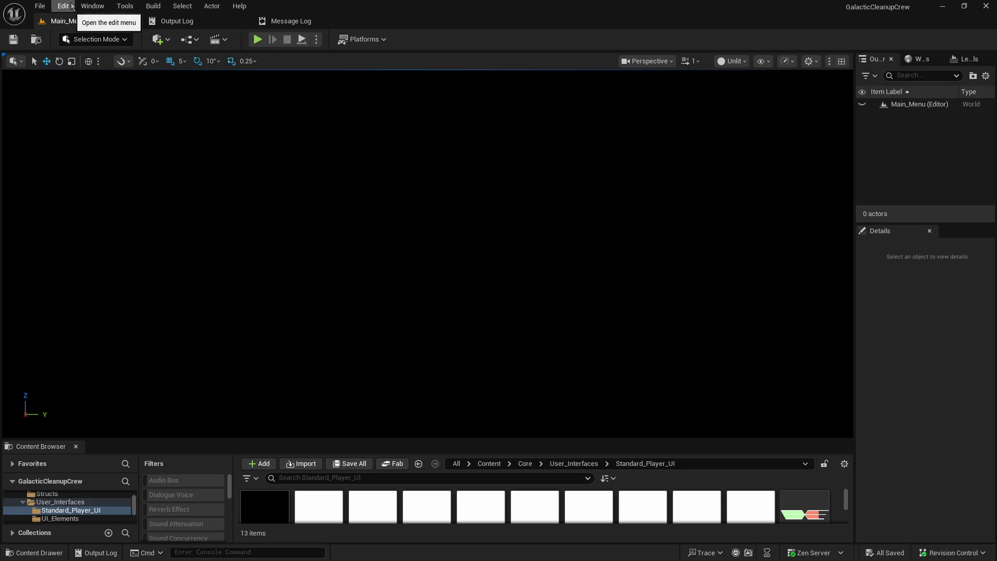
pyautogui.click(130, 6)
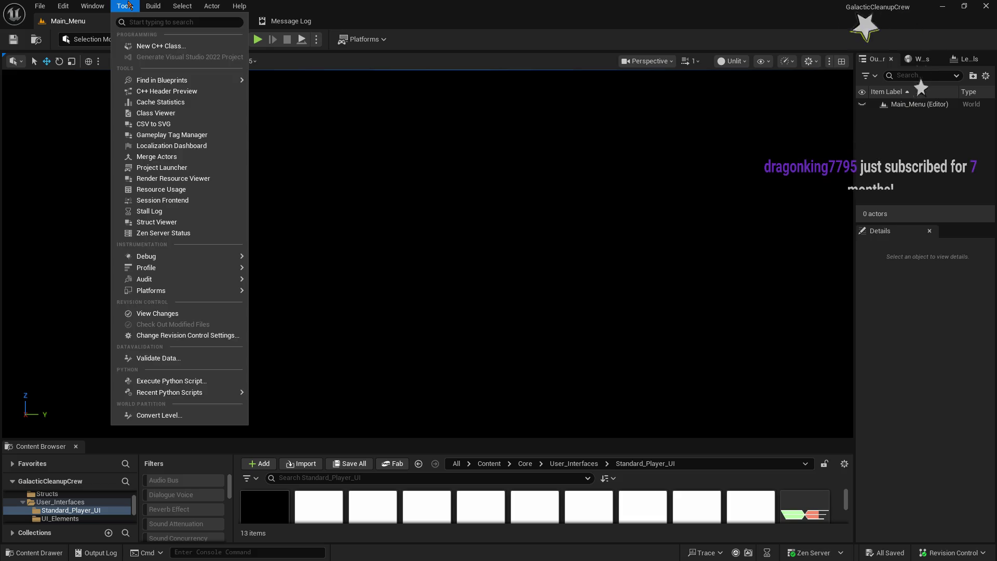
pyautogui.moveTo(152, 5)
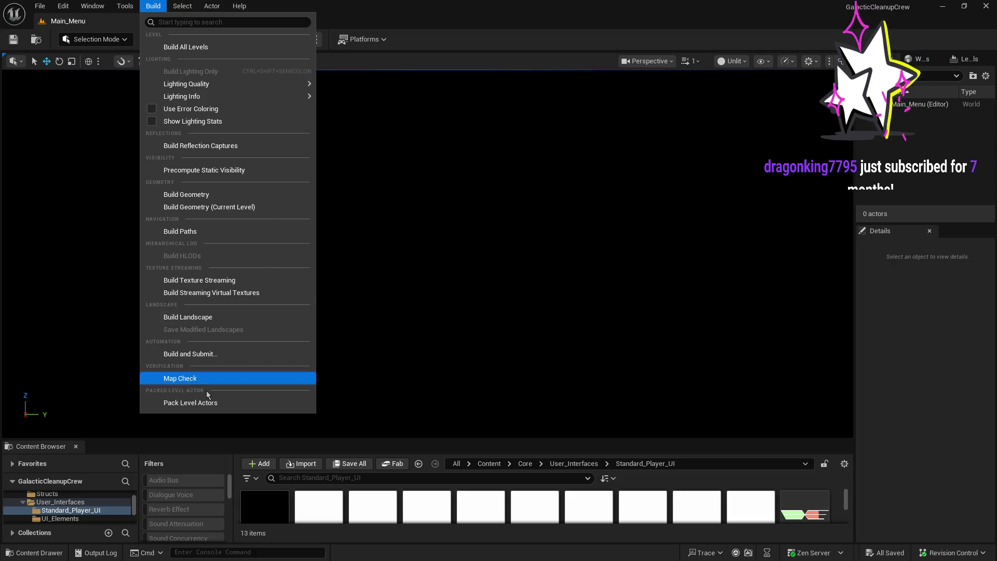
pyautogui.click(183, 440)
pyautogui.moveTo(183, 441); pyautogui.dragTo(190, 314)
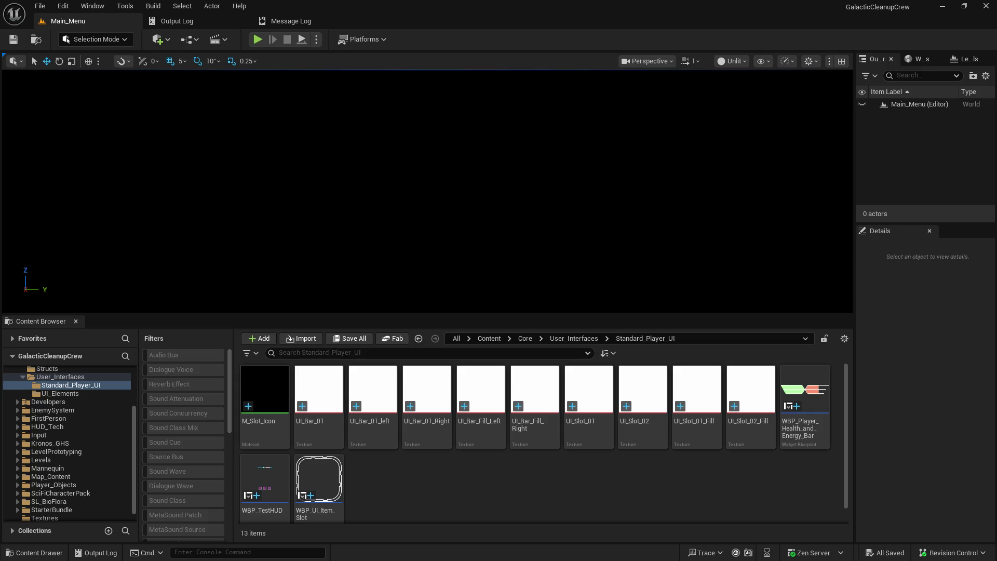
# - Page through the pink tree and door gallery images to the bike on magenta checkers
pyautogui.moveTo(429, 408)
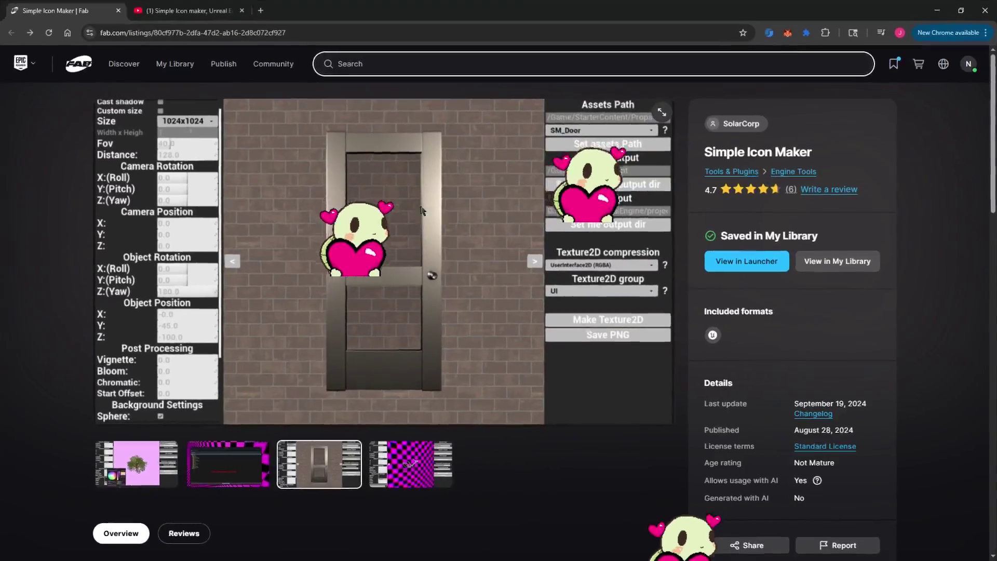
pyautogui.click(136, 464)
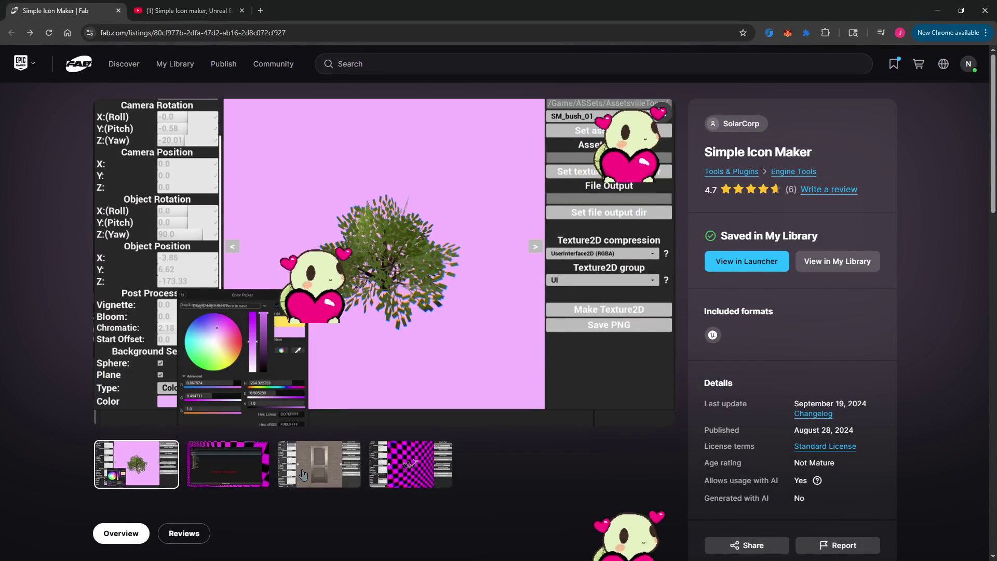
pyautogui.click(303, 475)
pyautogui.click(410, 463)
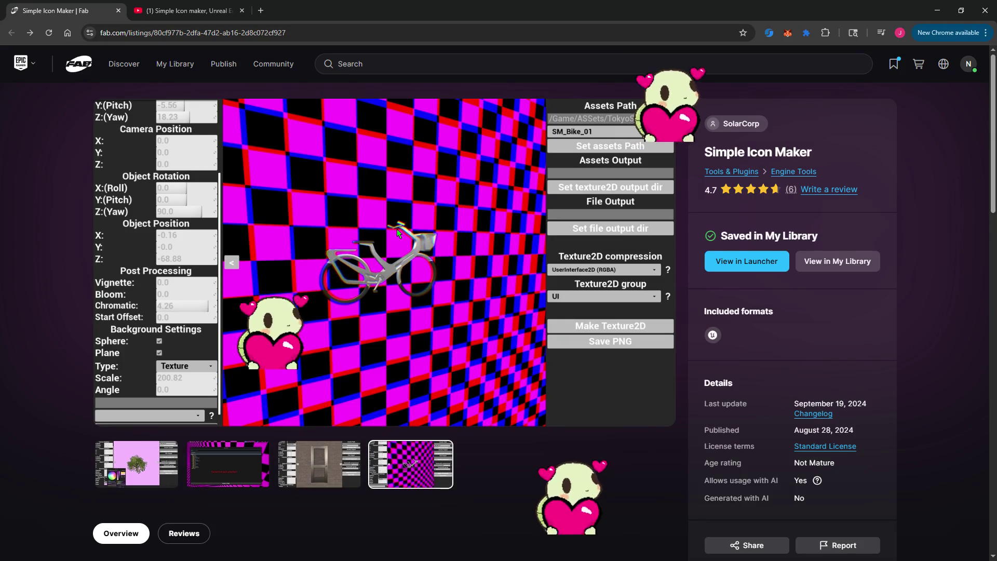